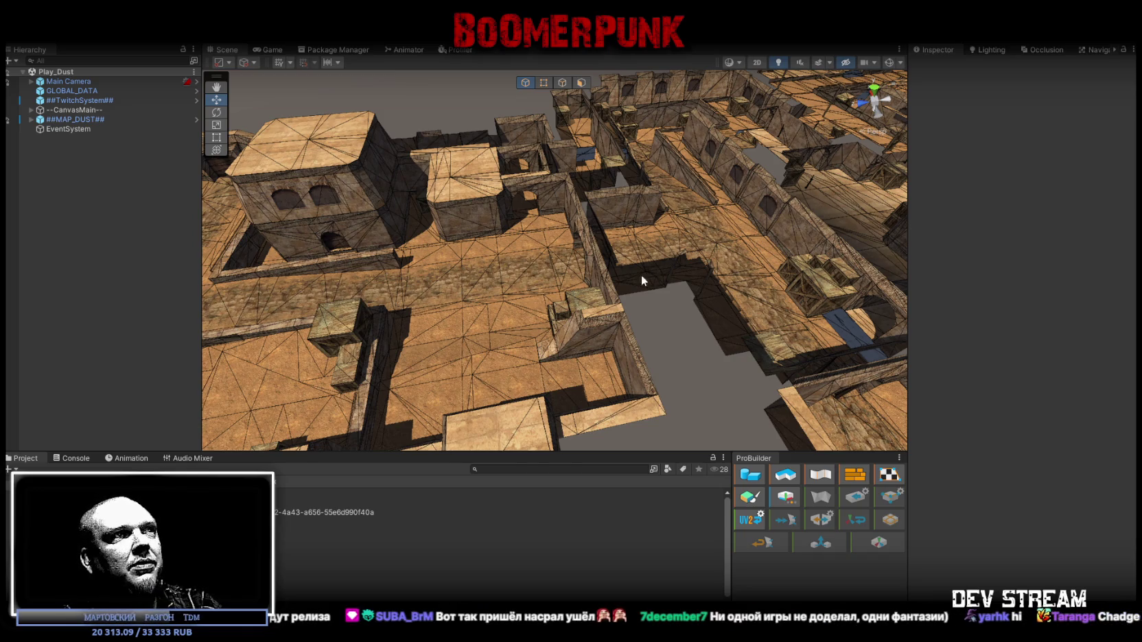
- Orbit and zoom the Scene view to see the Dust map from another side
mouse_move(648, 272)
left_mouse_down()
mouse_move(638, 205)
mouse_move(580, 201)
mouse_move(759, 175)
mouse_move(631, 184)
mouse_move(491, 277)
mouse_move(534, 263)
left_mouse_up()
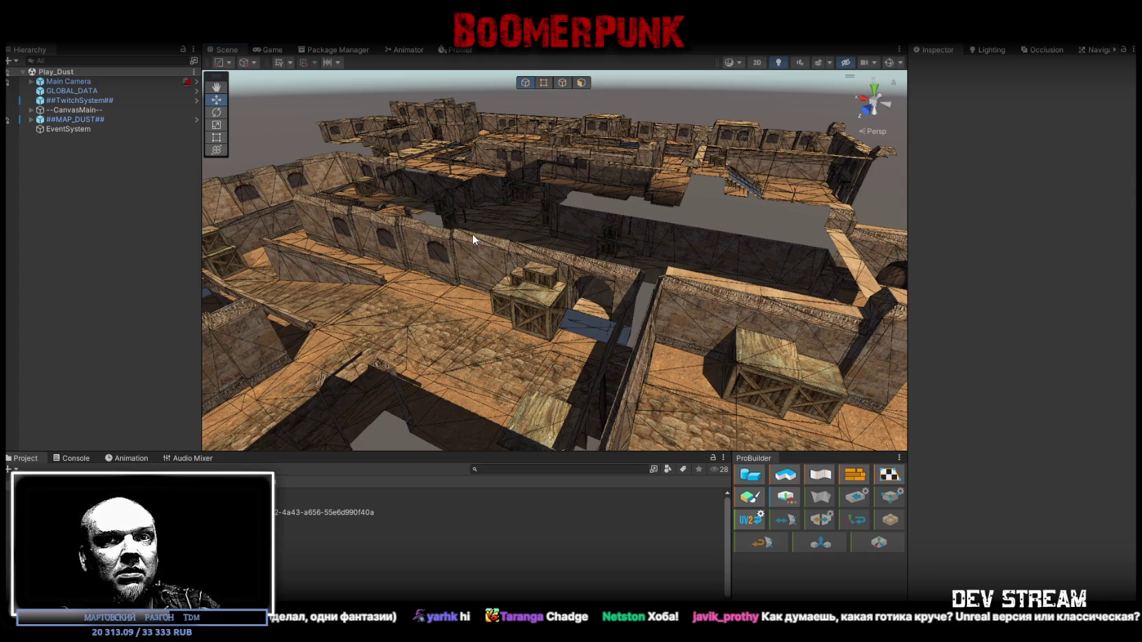
scroll(465, 233, "up", 3)
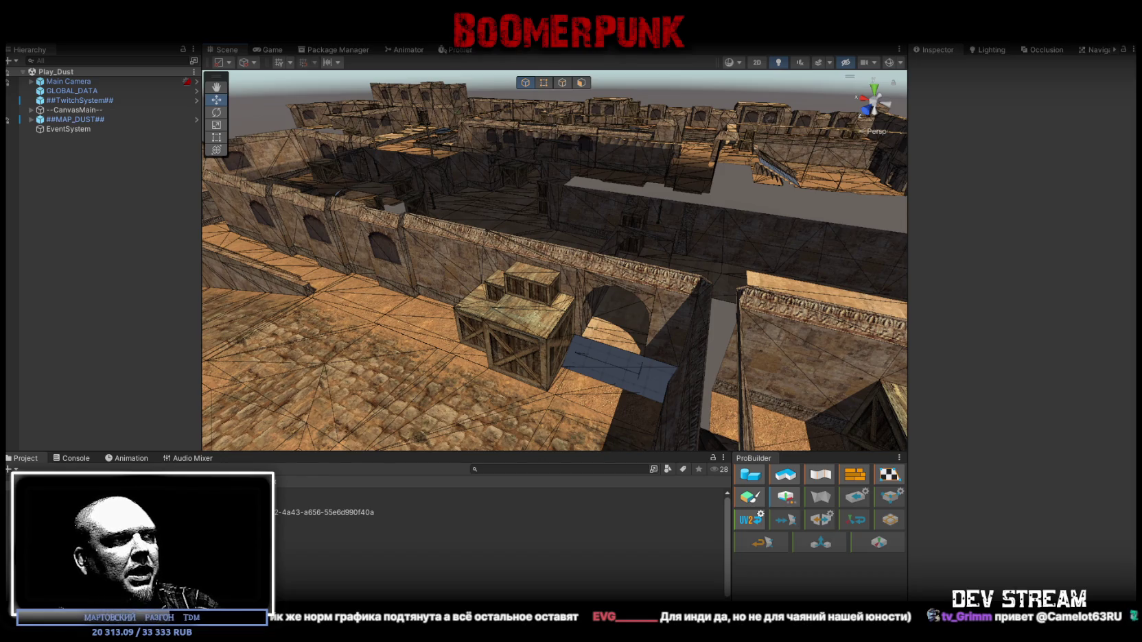
- Orbit the Scene view to a new angle over the Play_Dust map
left_click_drag(756, 250, 680, 216)
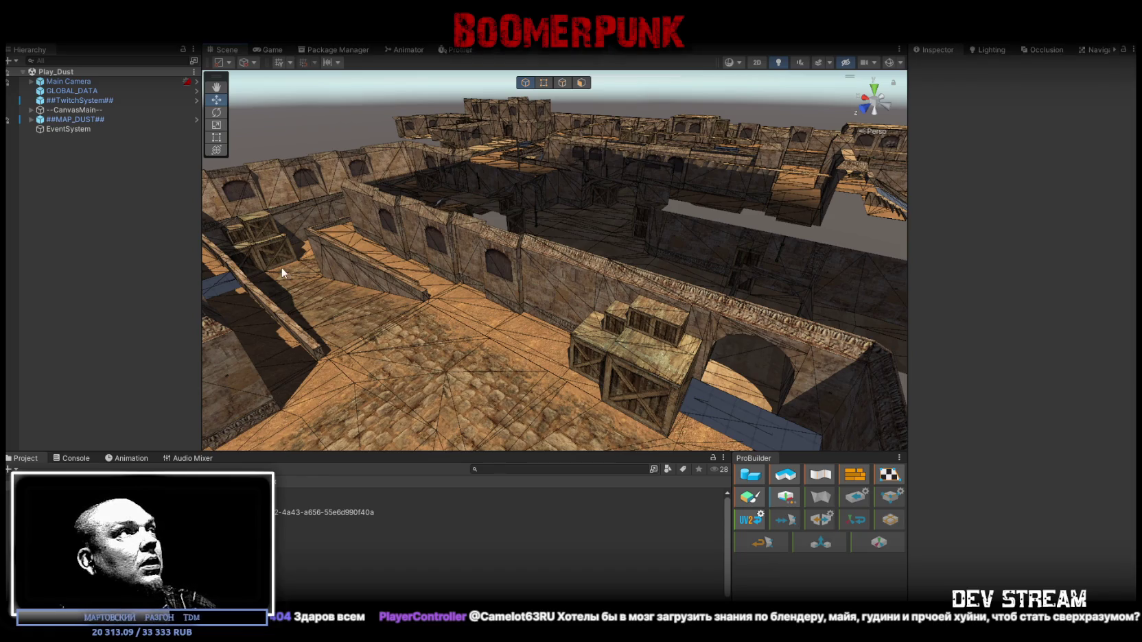
- Select ##TwitchSystem## in the Hierarchy and open its TwitchChatConnector script in Visual Studio
left_click(70, 81)
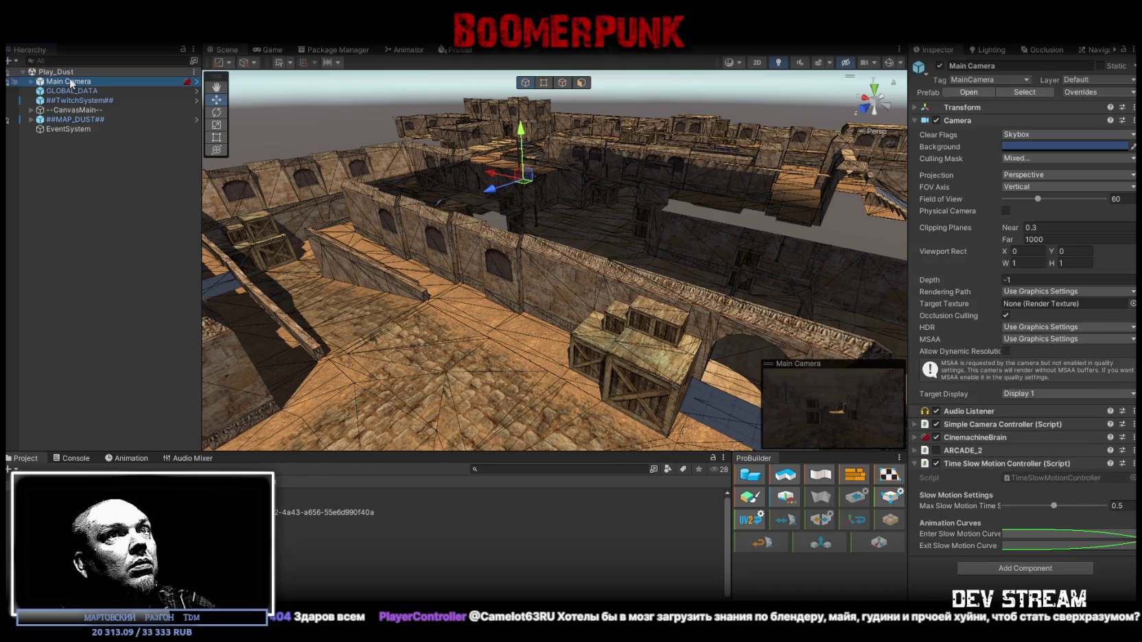
left_click(71, 91)
left_click(68, 100)
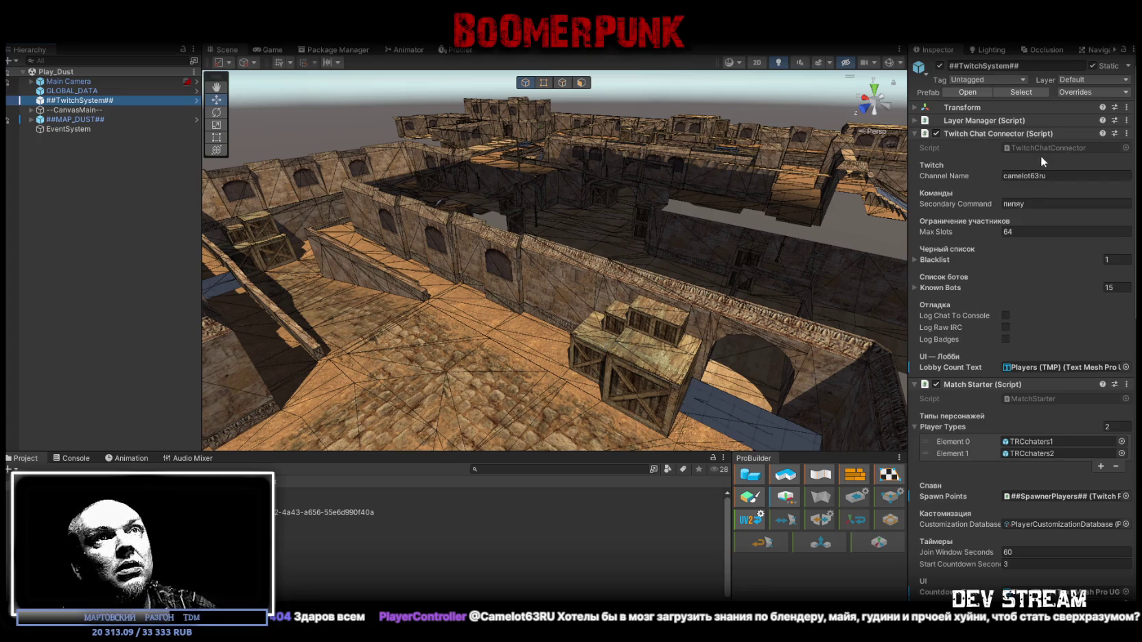
left_click(1049, 148)
double_click(1049, 148)
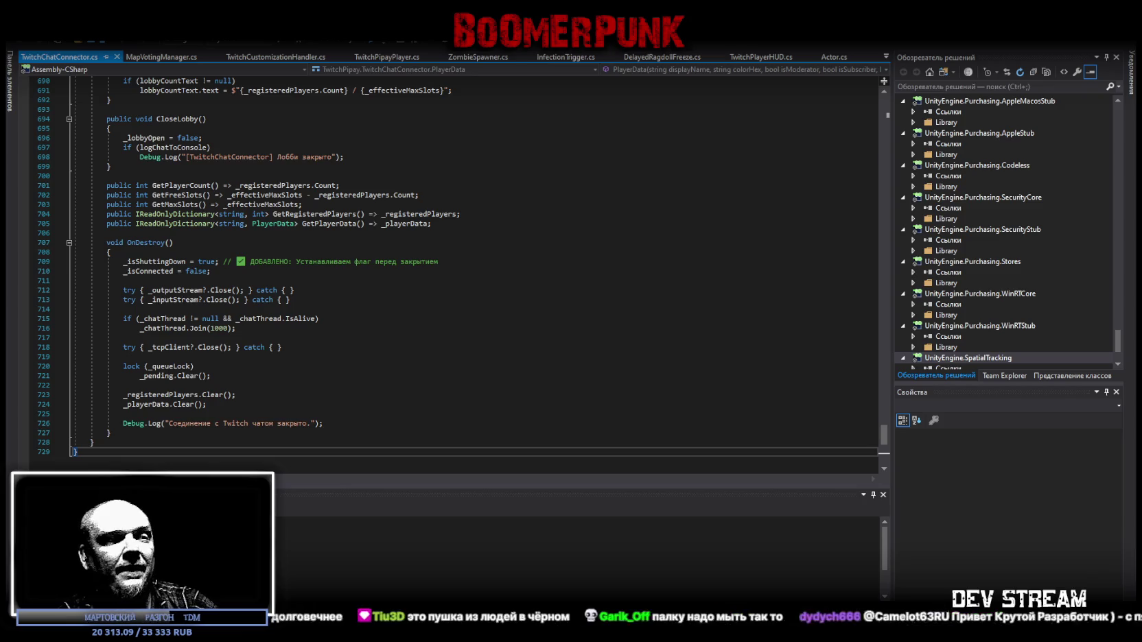
- Scroll down TwitchChatConnector.cs to the OnDestroy cleanup code
scroll(240, 441, "down", 3)
- Replace all of TwitchChatConnector.cs with the new reconnect-capable code and go back to Unity
key("ctrl+a")
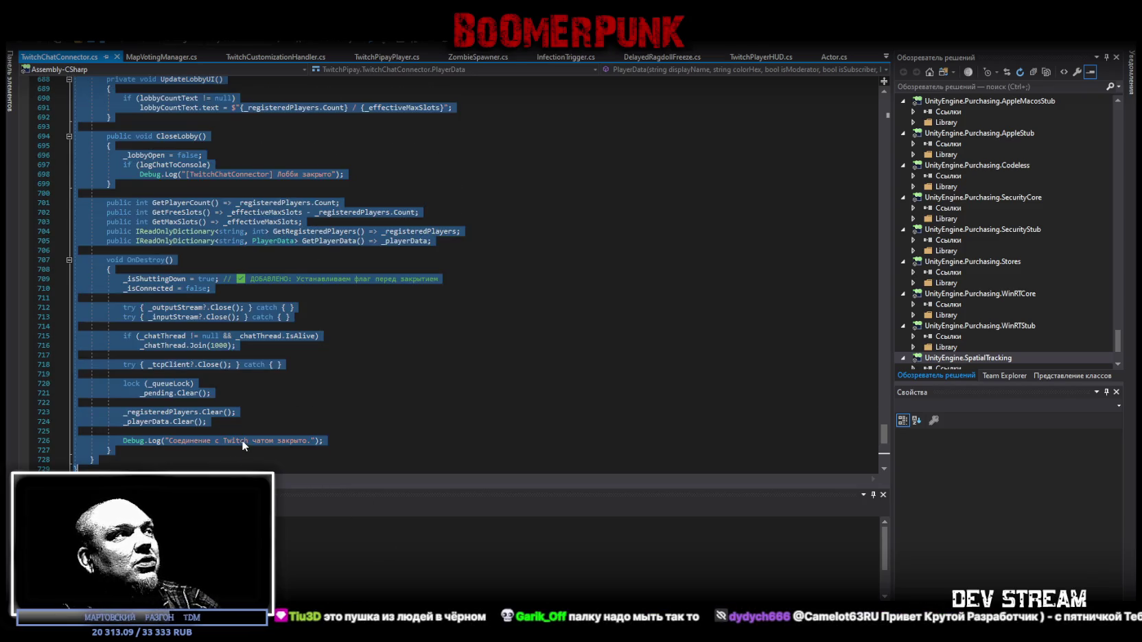
key("ctrl+v")
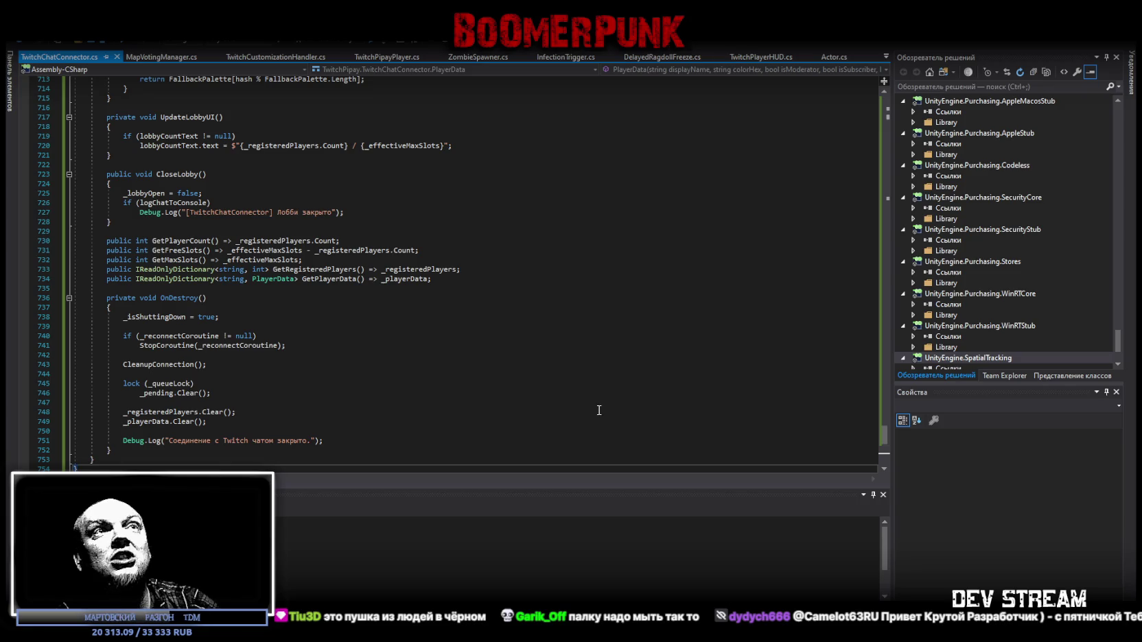
key("alt+Tab")
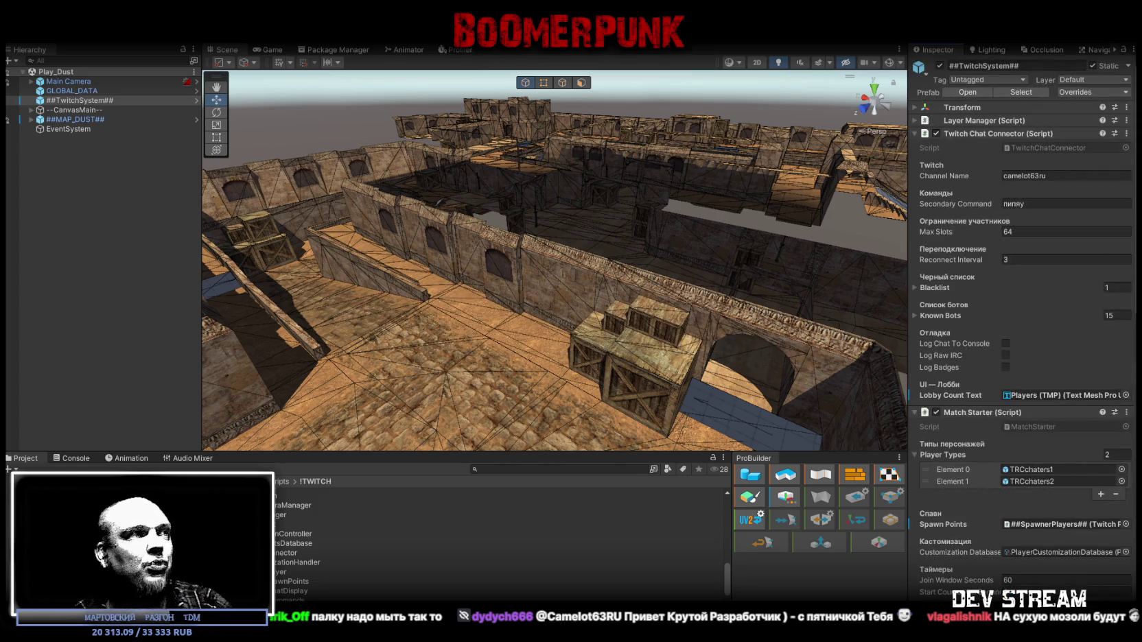
- Clear the Console and check the Twitch Chat Connector's Blacklist entries
left_click(71, 459)
left_click(13, 470)
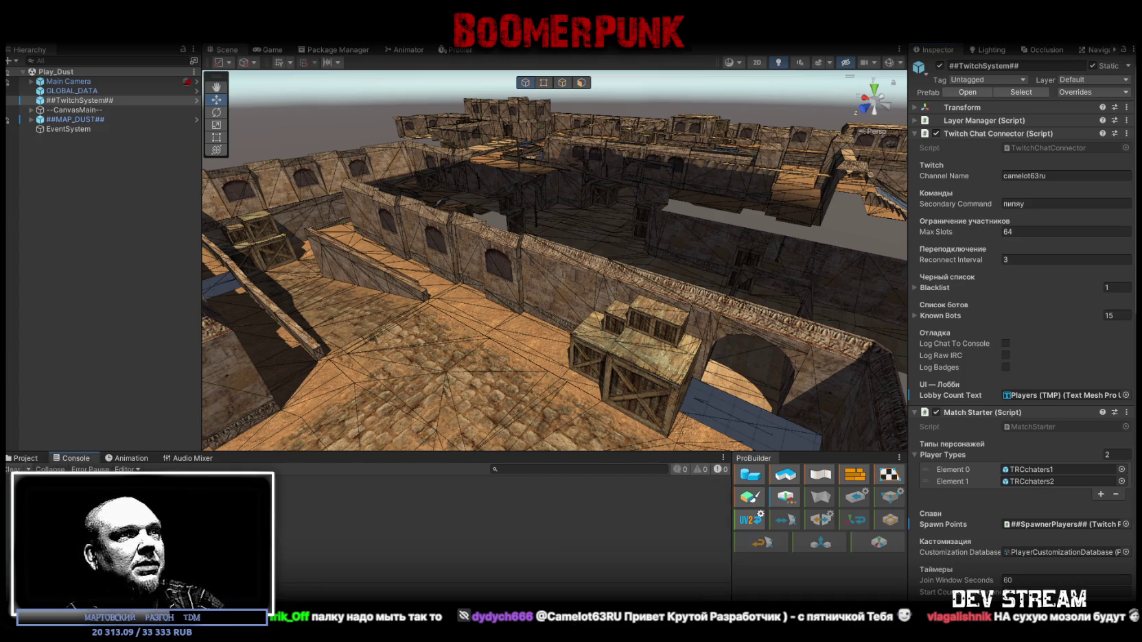
mouse_move(385, 275)
left_mouse_down()
mouse_move(422, 260)
mouse_move(682, 277)
left_mouse_up()
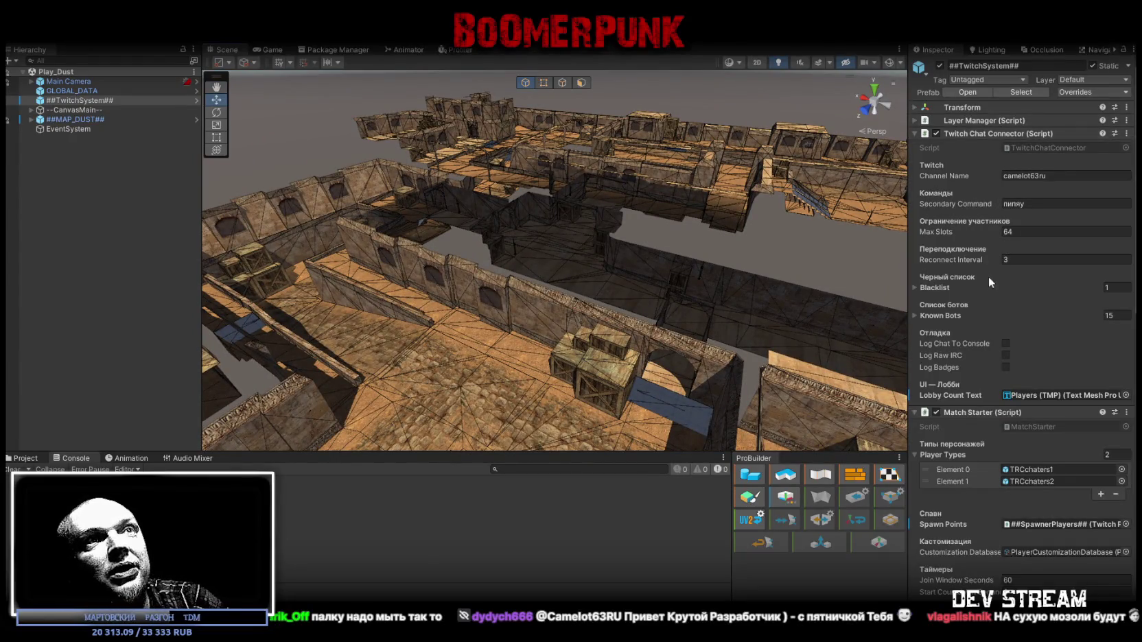
left_click(916, 288)
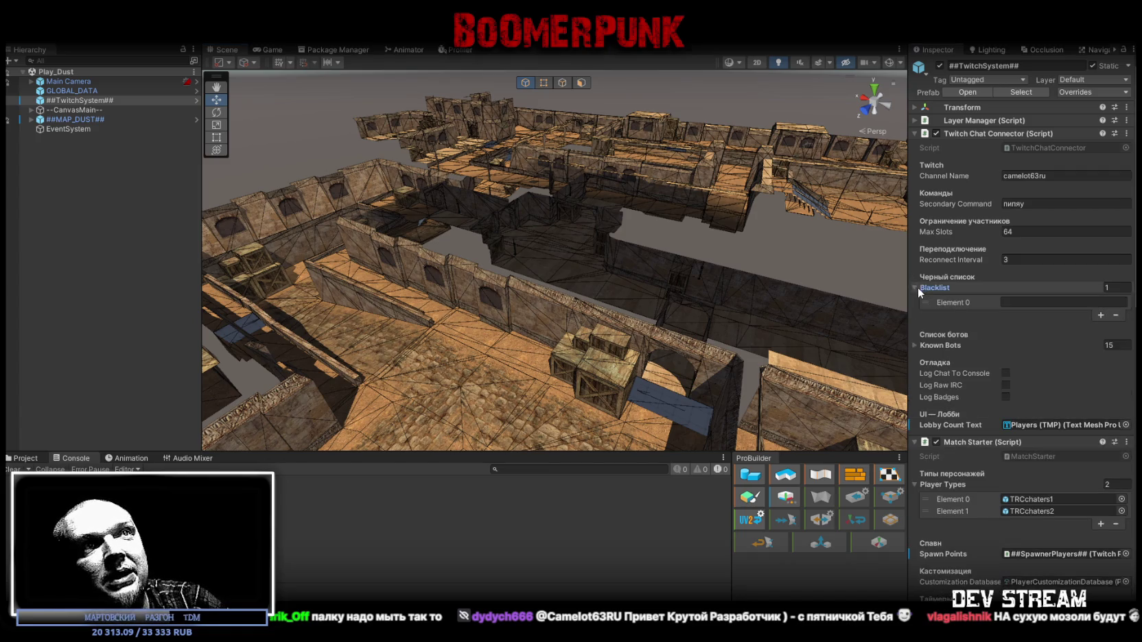
left_click(915, 288)
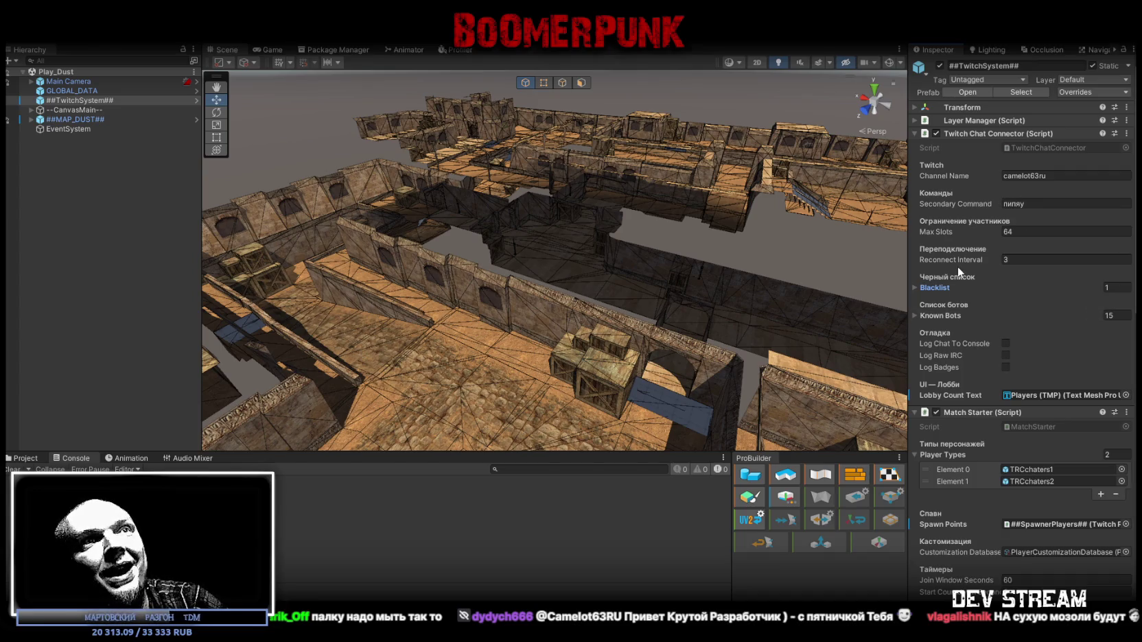
- Change the Twitch Chat Connector's Reconnect Interval from 3 to 2
left_click(1016, 261)
type("2")
mouse_move(745, 220)
left_mouse_down()
mouse_move(599, 294)
mouse_move(558, 277)
left_mouse_up()
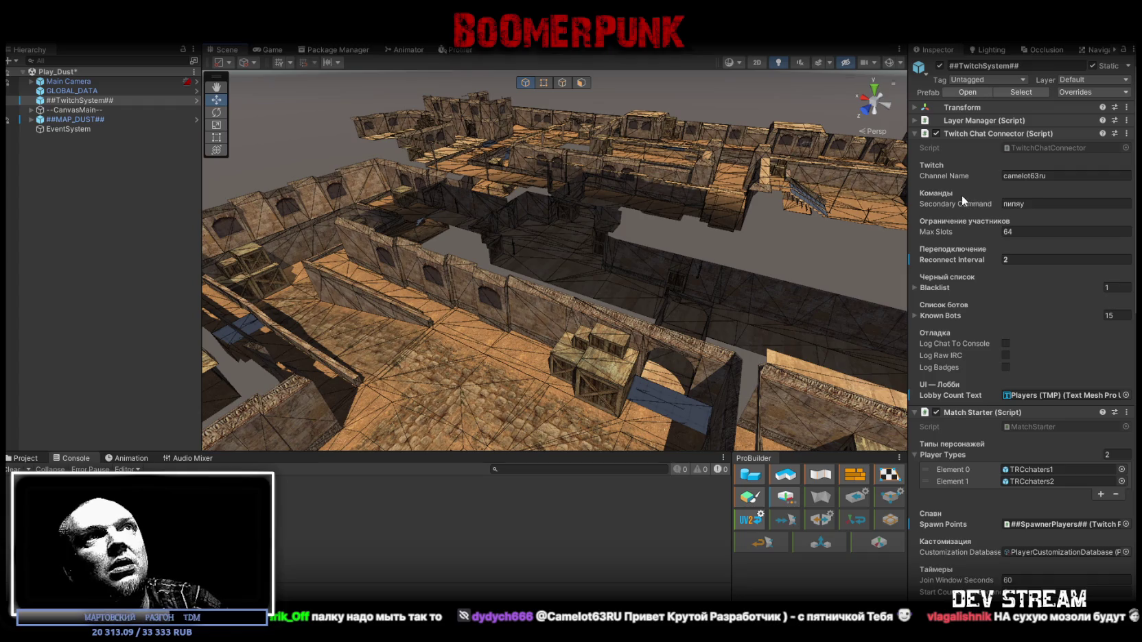
left_click_drag(686, 288, 684, 231)
left_click_drag(681, 224, 693, 223)
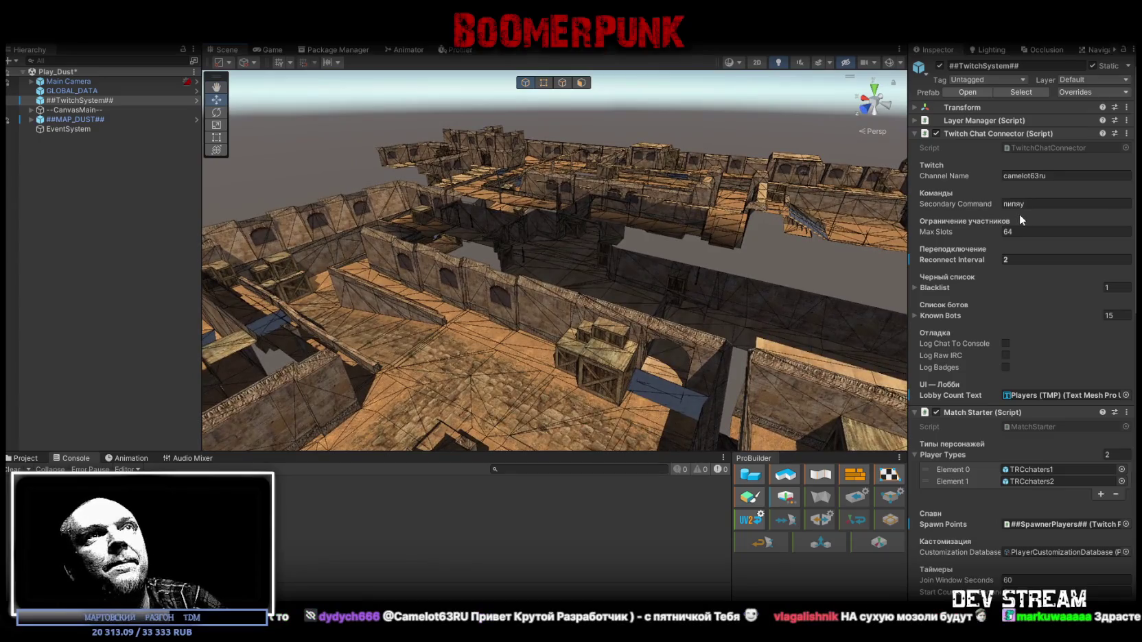
- Apply all overrides on ##TwitchSystem## to its prefab
left_click(96, 100)
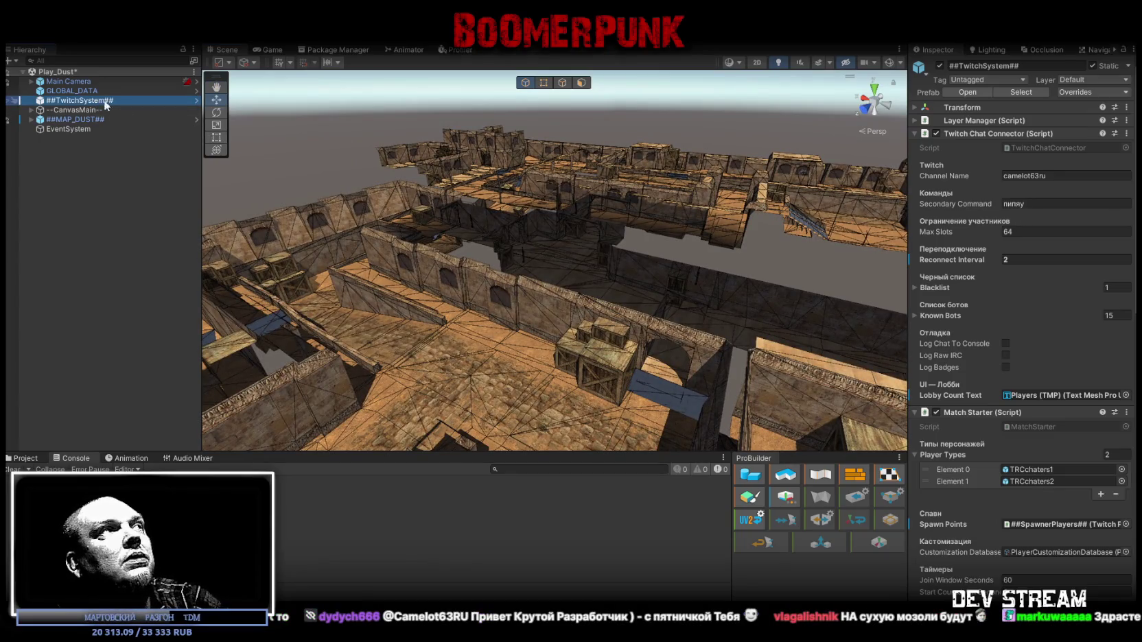
left_click(1127, 134)
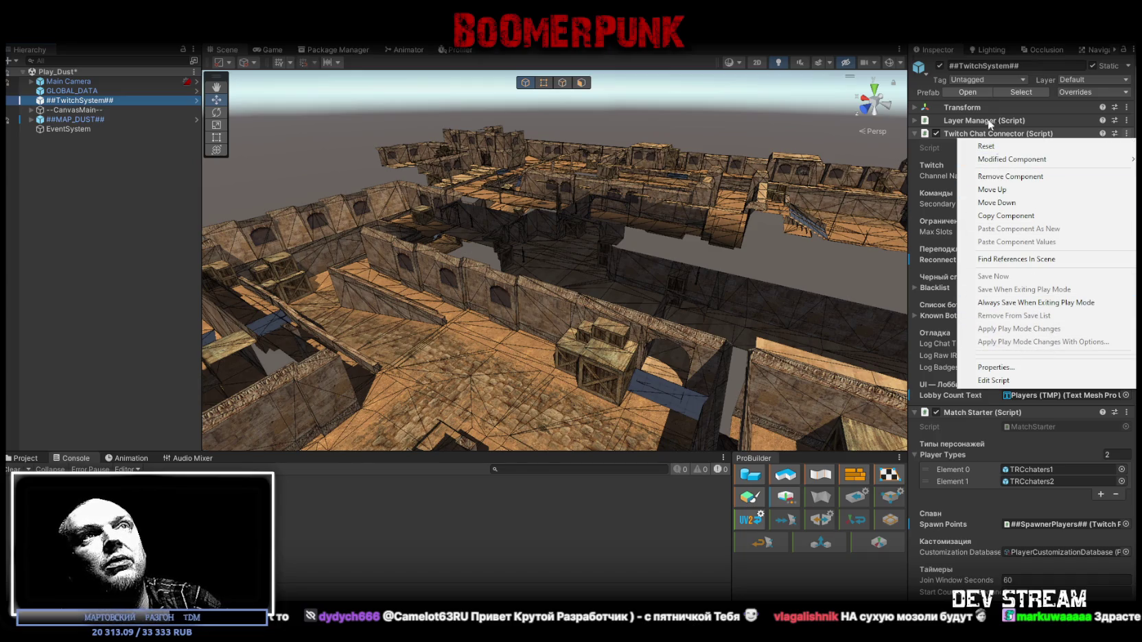
left_click(76, 108)
left_click(1084, 93)
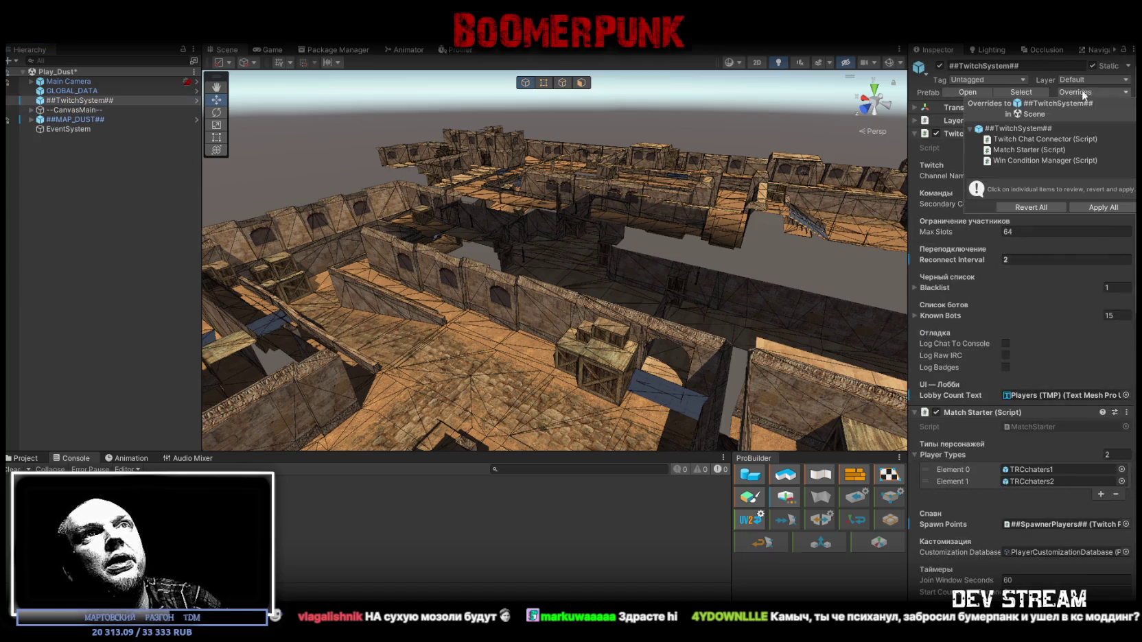
left_click(1096, 208)
left_click_drag(764, 214, 689, 118)
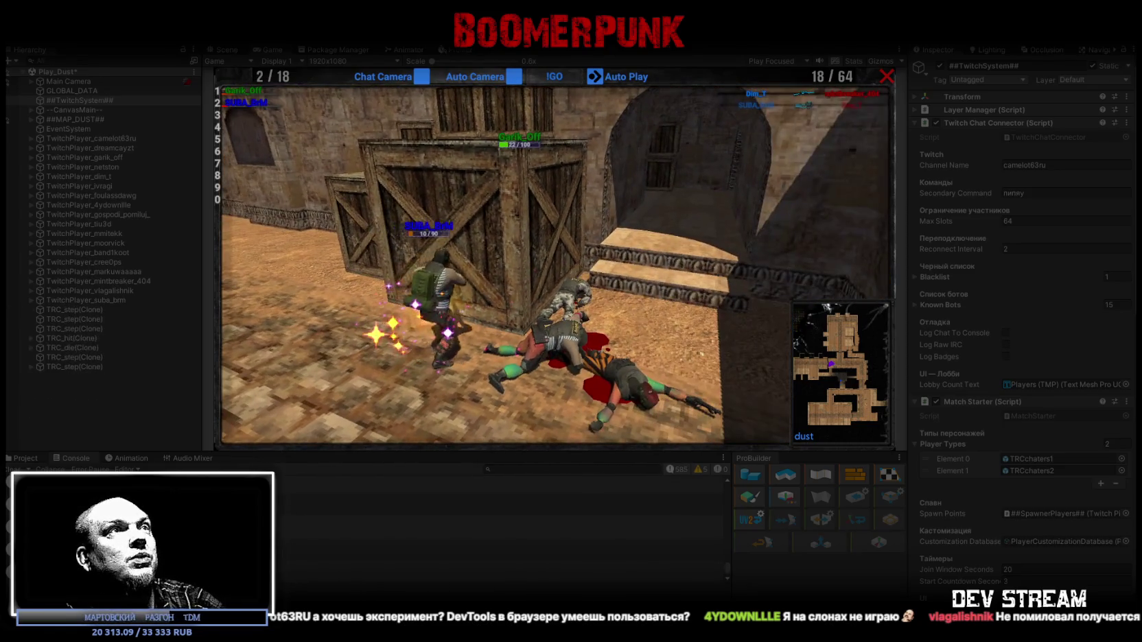
- Maximize the Game view to watch the scoreboard and map vote, then exit Play mode
double_click(277, 52)
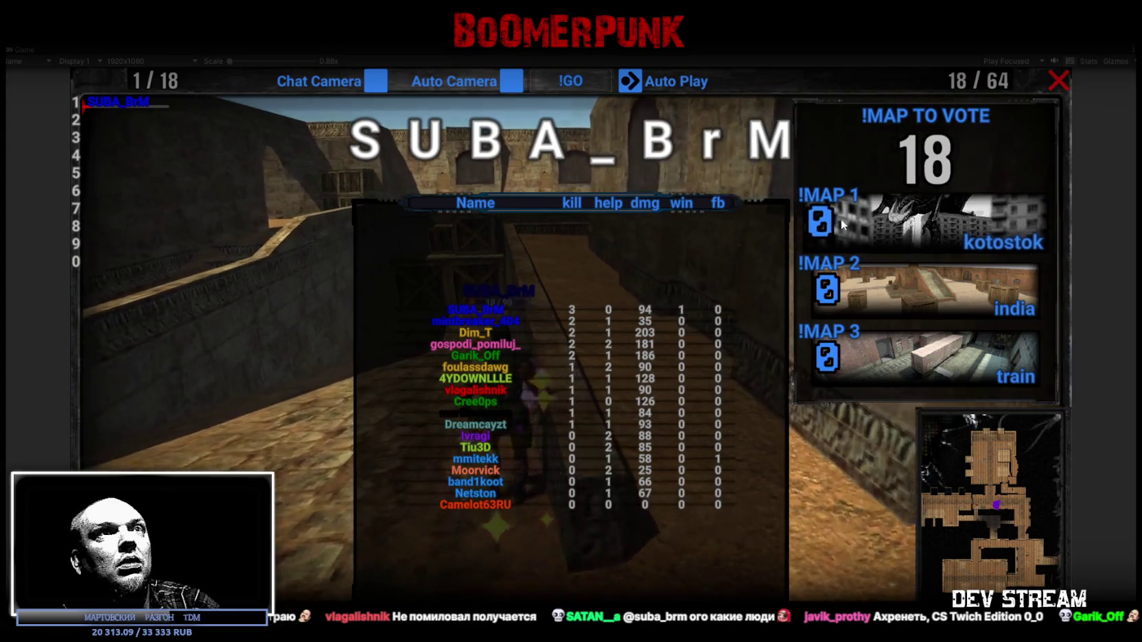
key("ctrl+p")
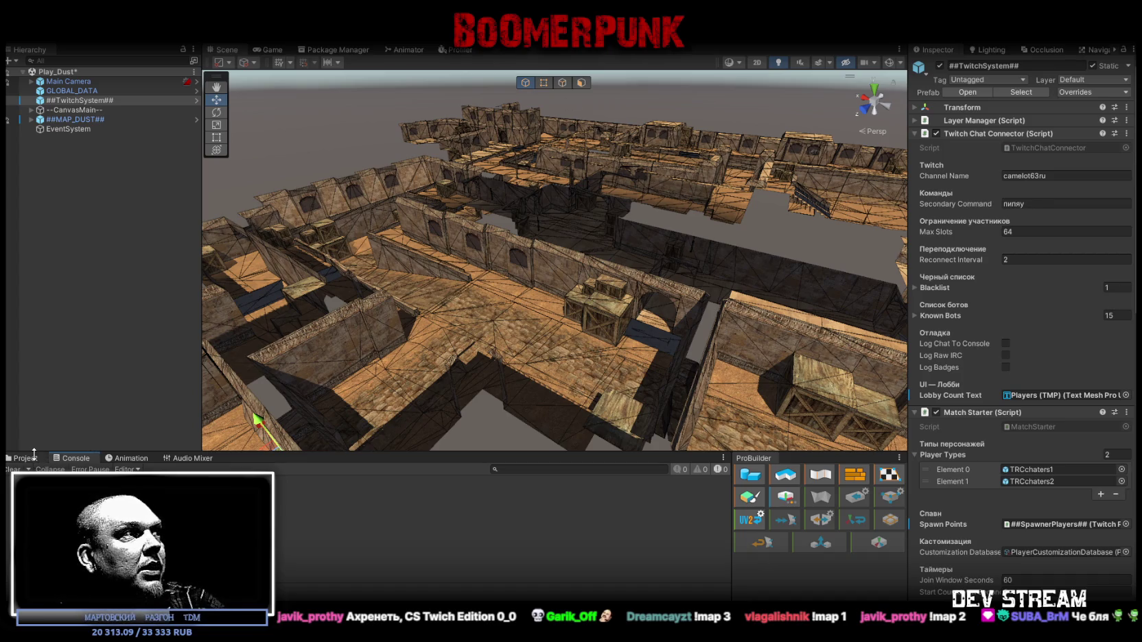
- Reorient the Scene view and maximize the Game view for the new play-test lobby
left_click_drag(549, 227, 595, 71)
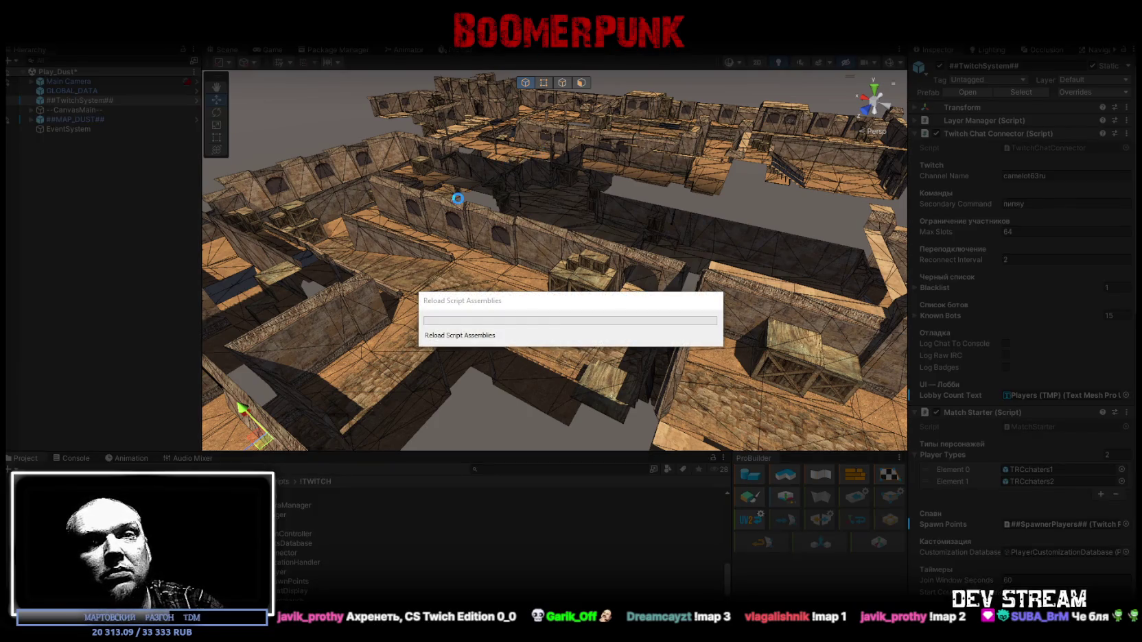
double_click(264, 49)
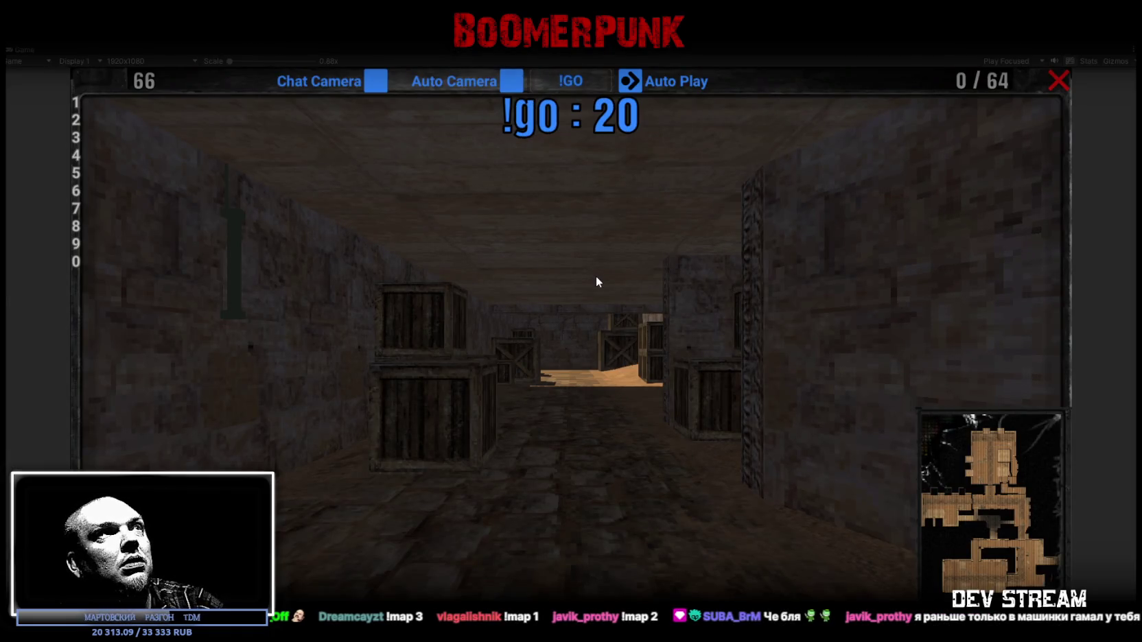
- From the game's main menu, raise Wait To Start from 20 to 60 in settings
left_click(1057, 81)
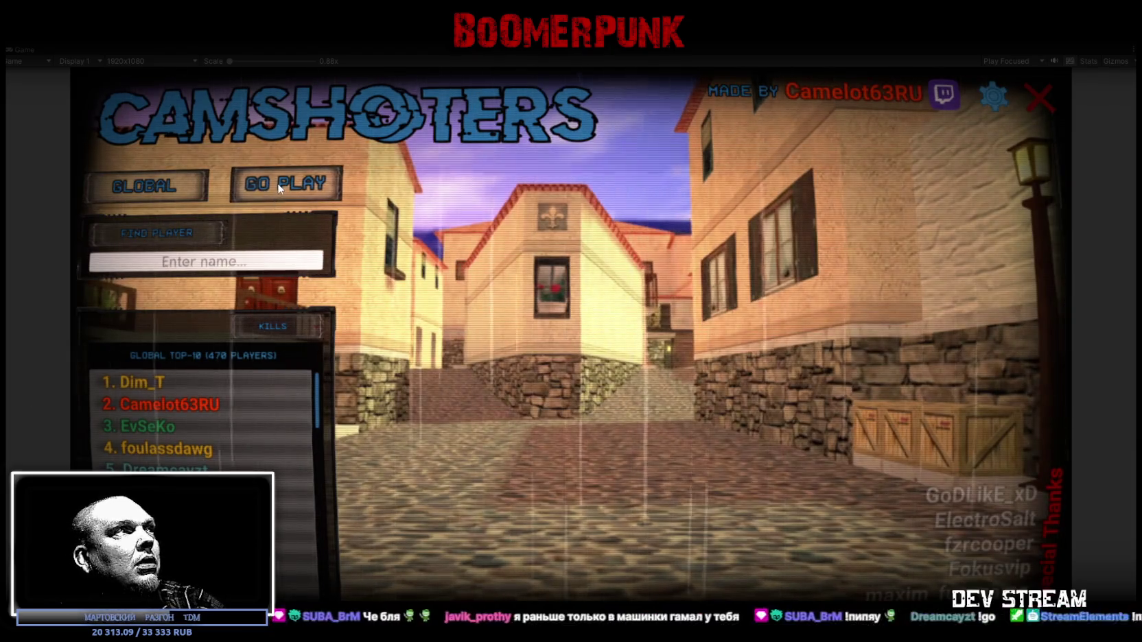
left_click(279, 187)
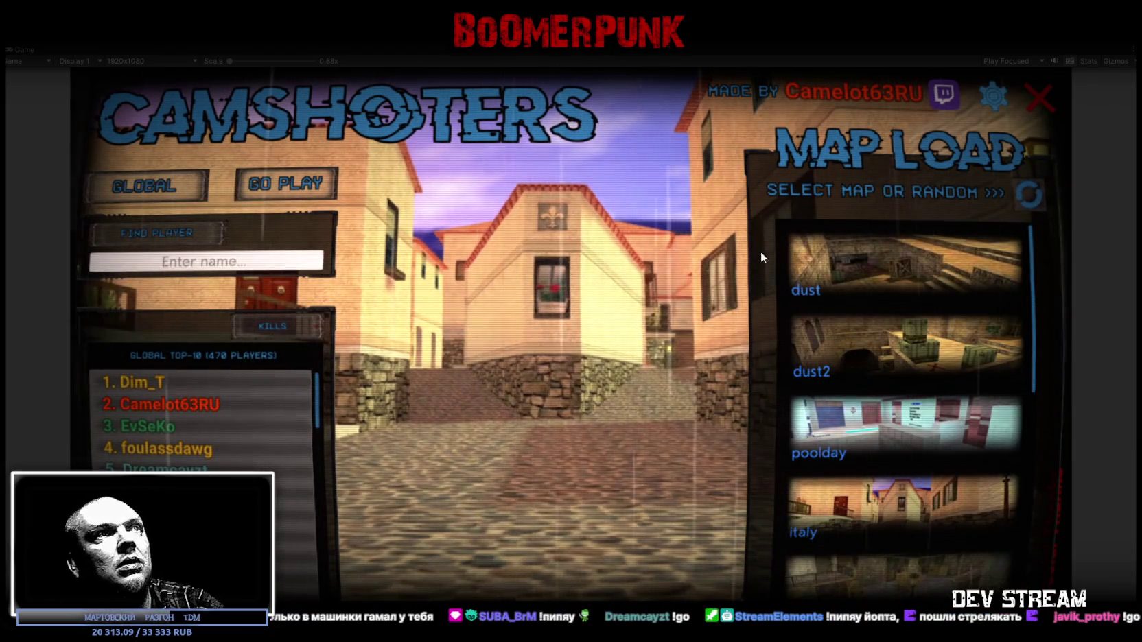
left_click(993, 95)
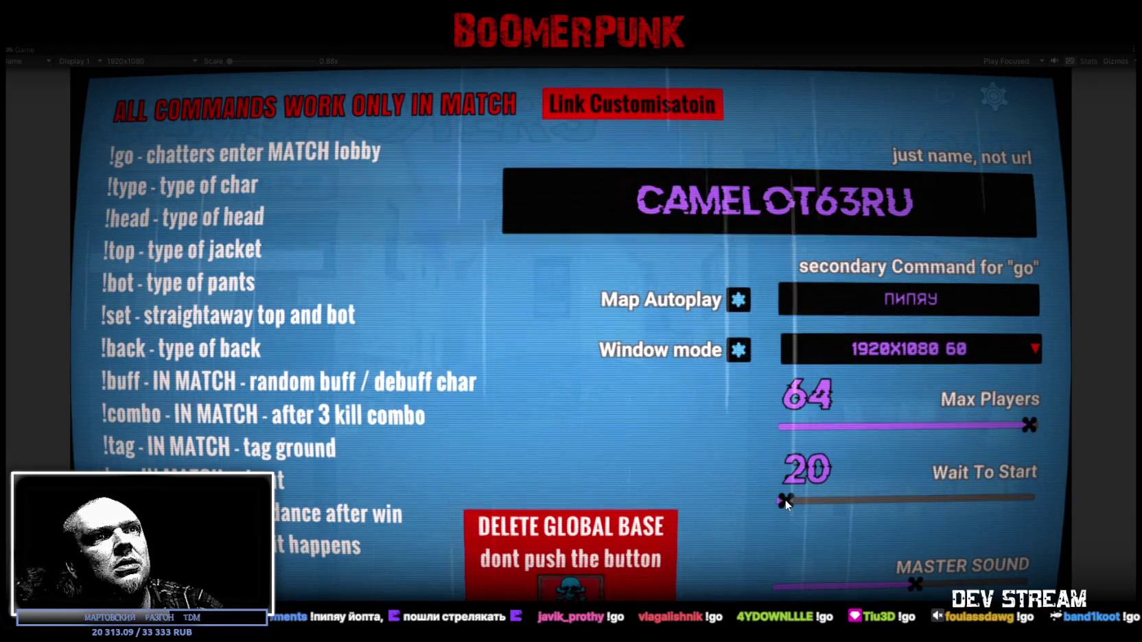
left_click_drag(786, 500, 1082, 500)
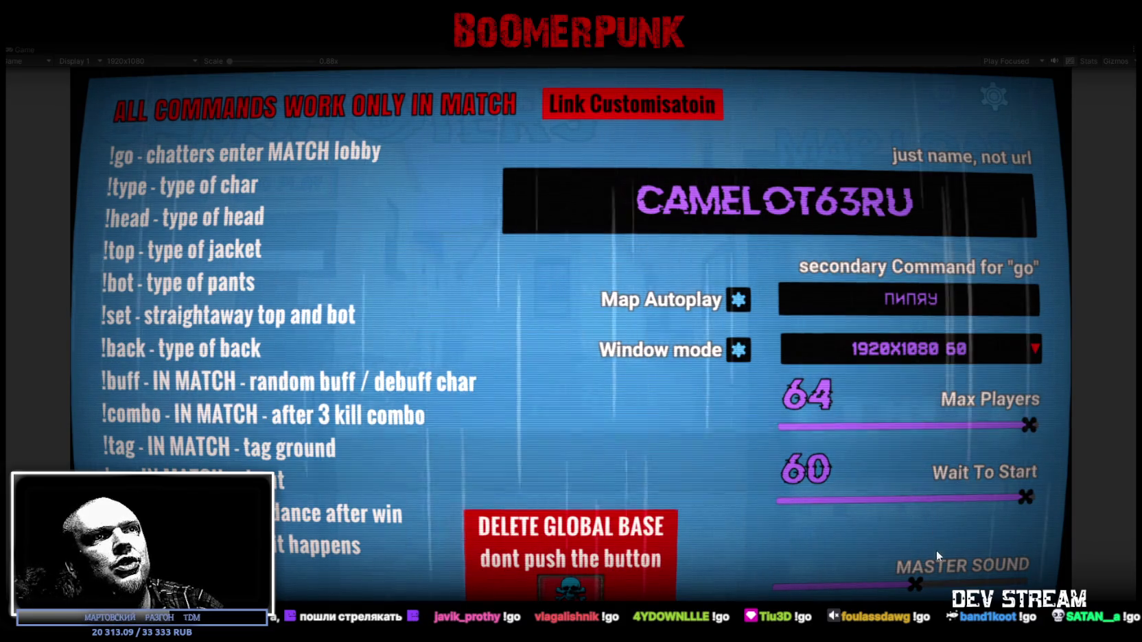
left_click(991, 97)
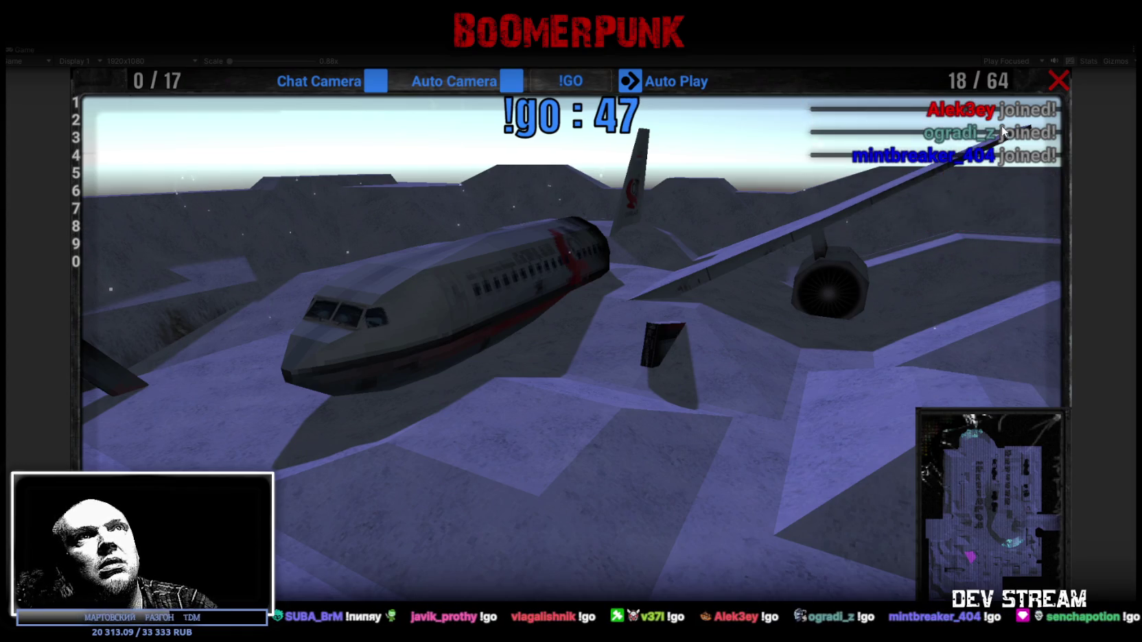
- Show the scoreboard while the snowy-map match plays out
key("Tab")
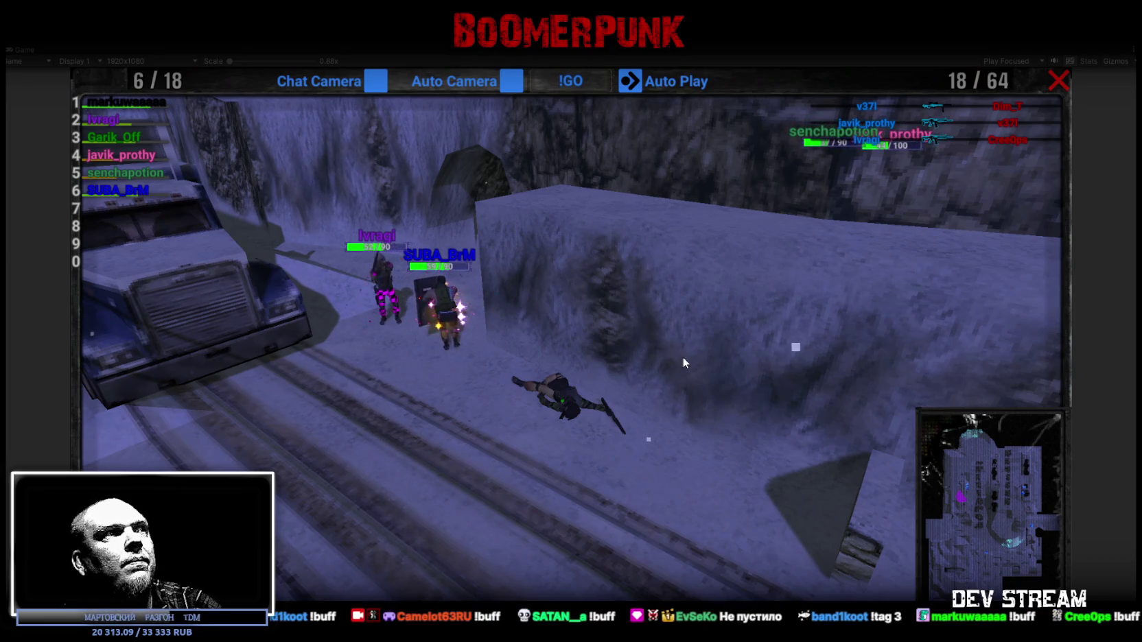
double_click(27, 48)
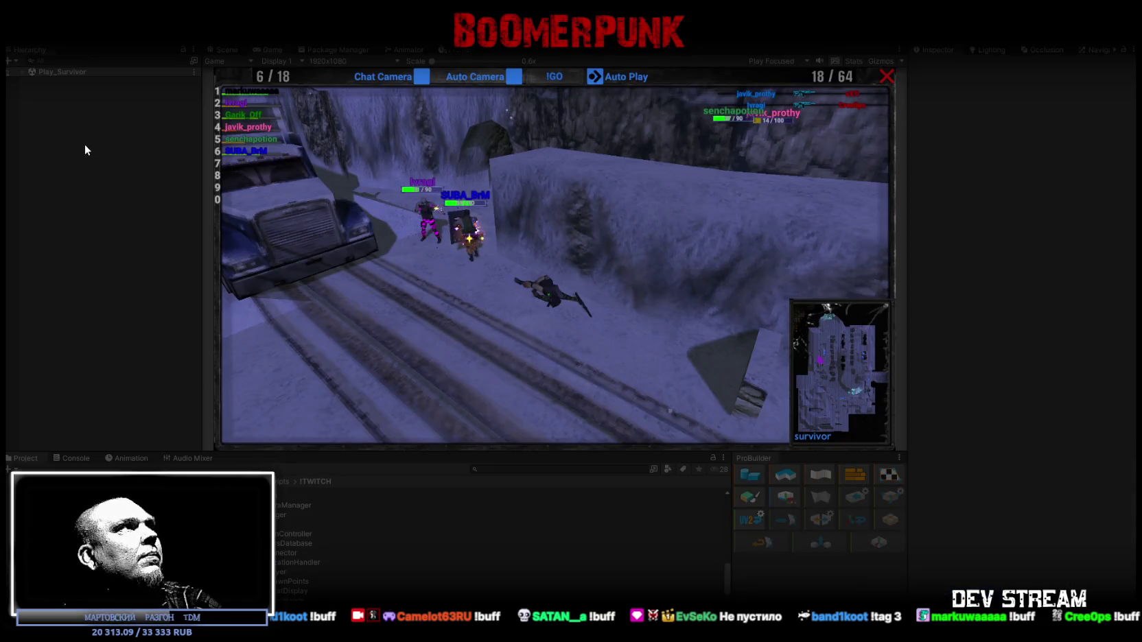
left_click(23, 71)
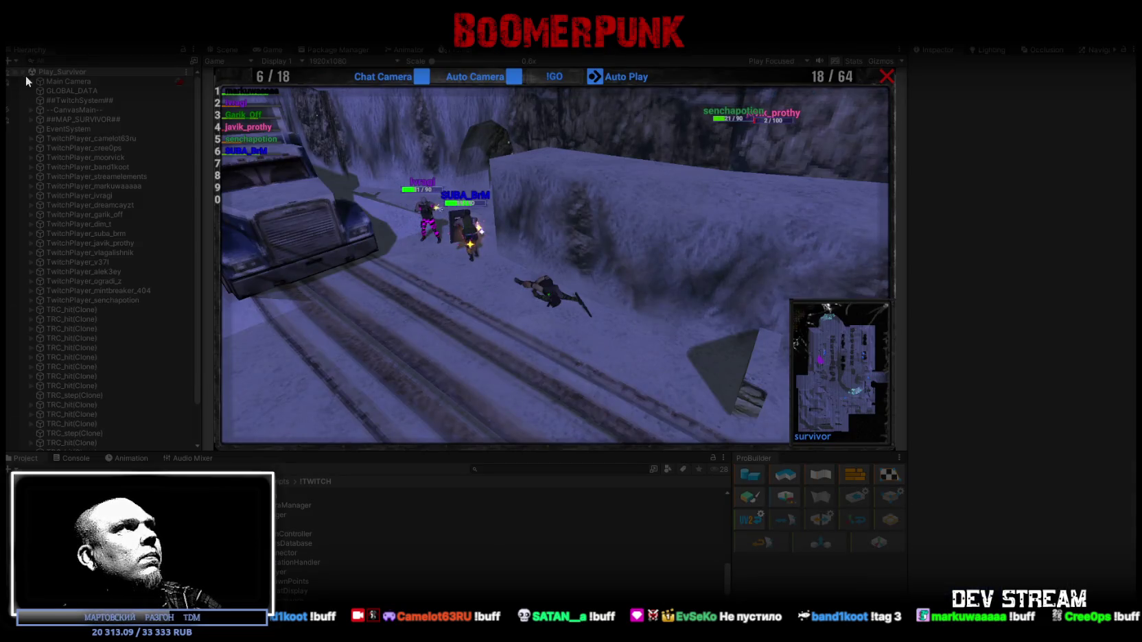
left_click(89, 101)
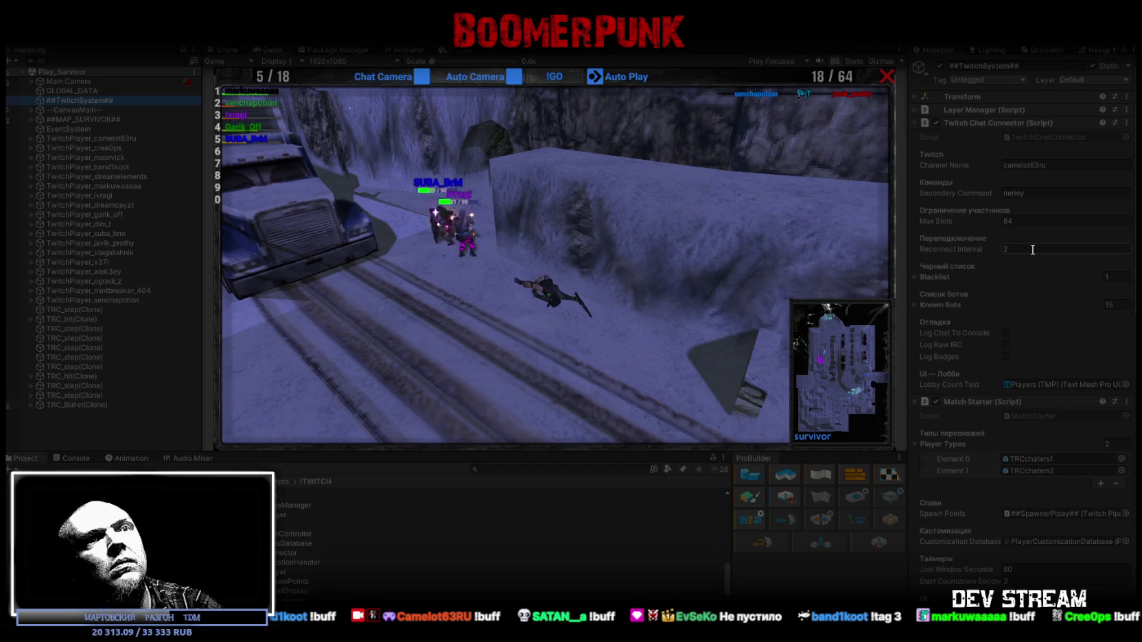
left_click(76, 458)
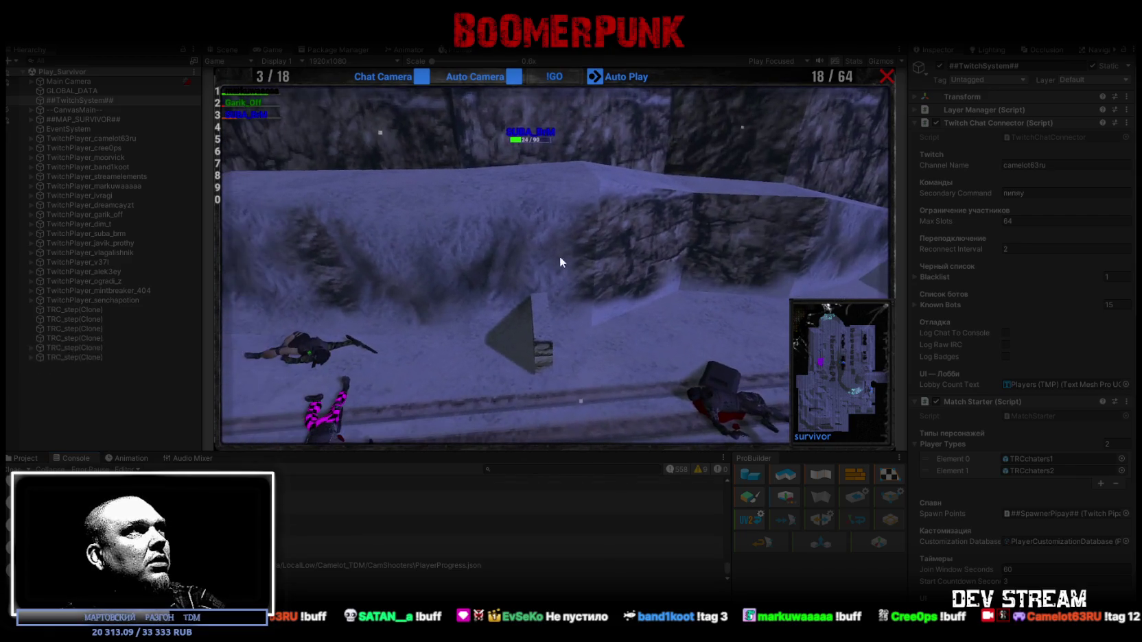
left_click(252, 103)
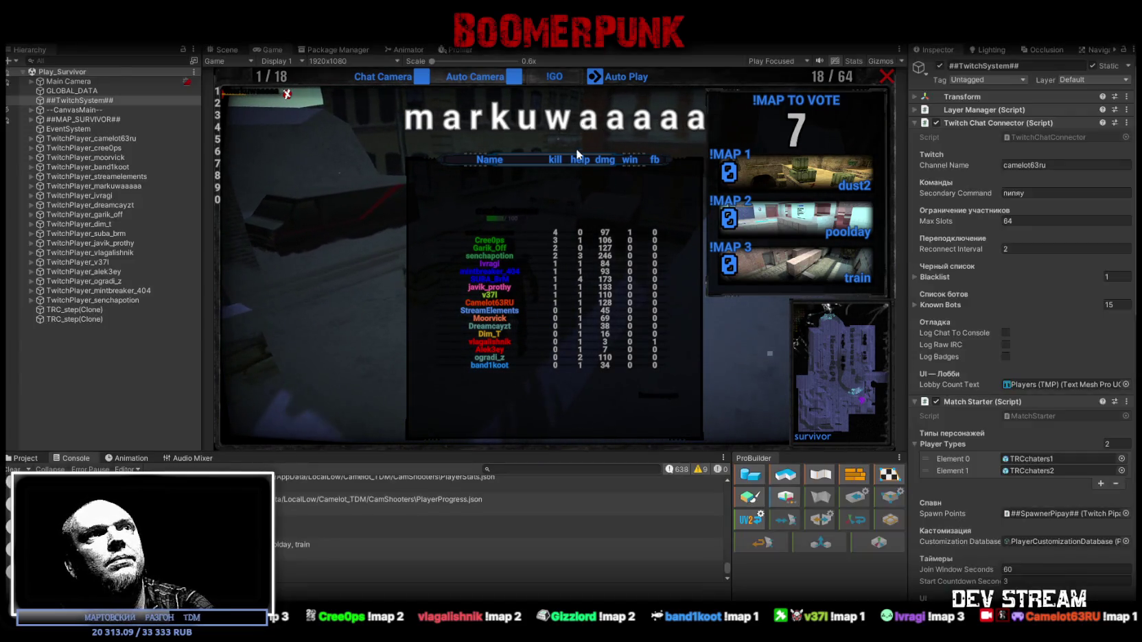
- Stop the play-test and select ##TwitchSystem## in the Play_Dust Hierarchy
key("ctrl+p")
left_click(22, 459)
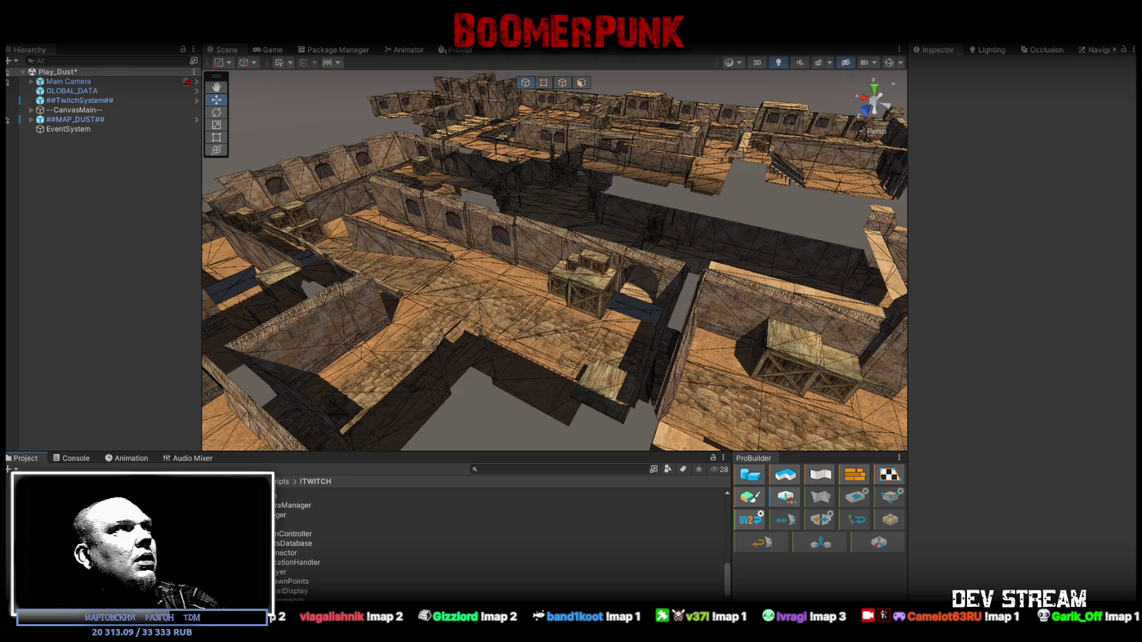
left_click(79, 100)
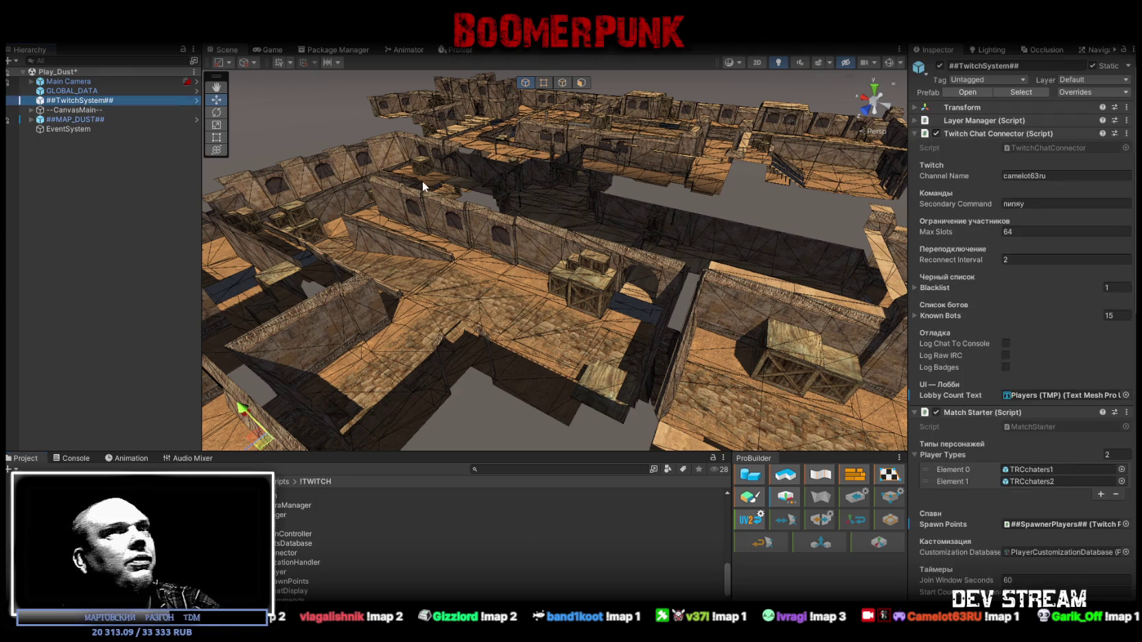
- Change the Twitch Chat Connector's Reconnect Interval from 2 to 1
double_click(1028, 260)
type("1")
mouse_move(823, 254)
left_mouse_down()
mouse_move(714, 248)
mouse_move(740, 252)
left_mouse_up()
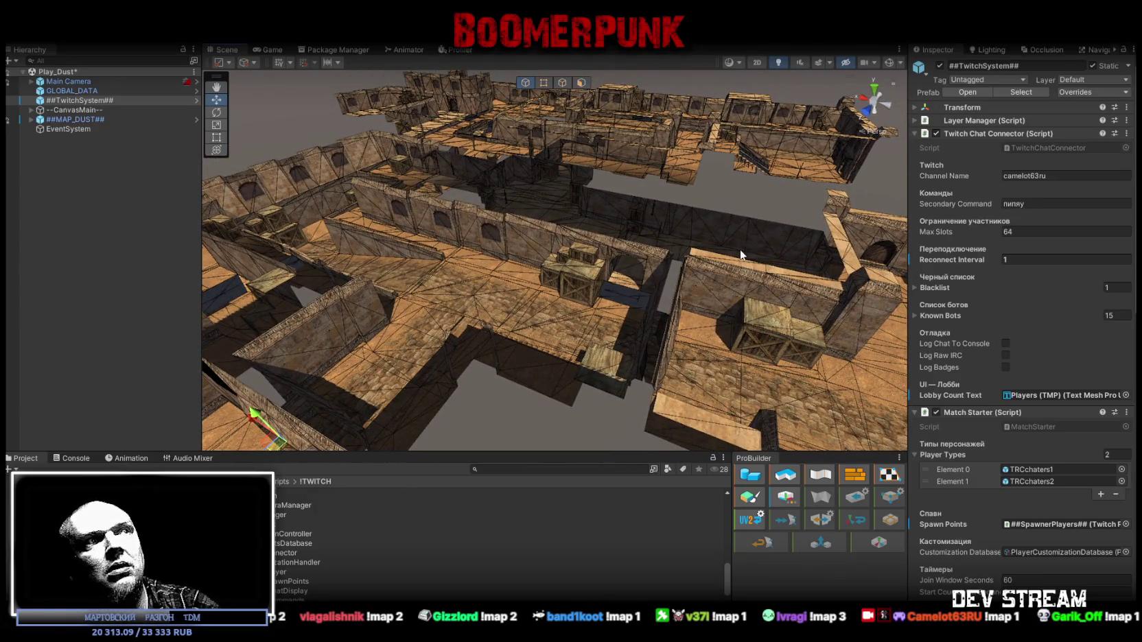
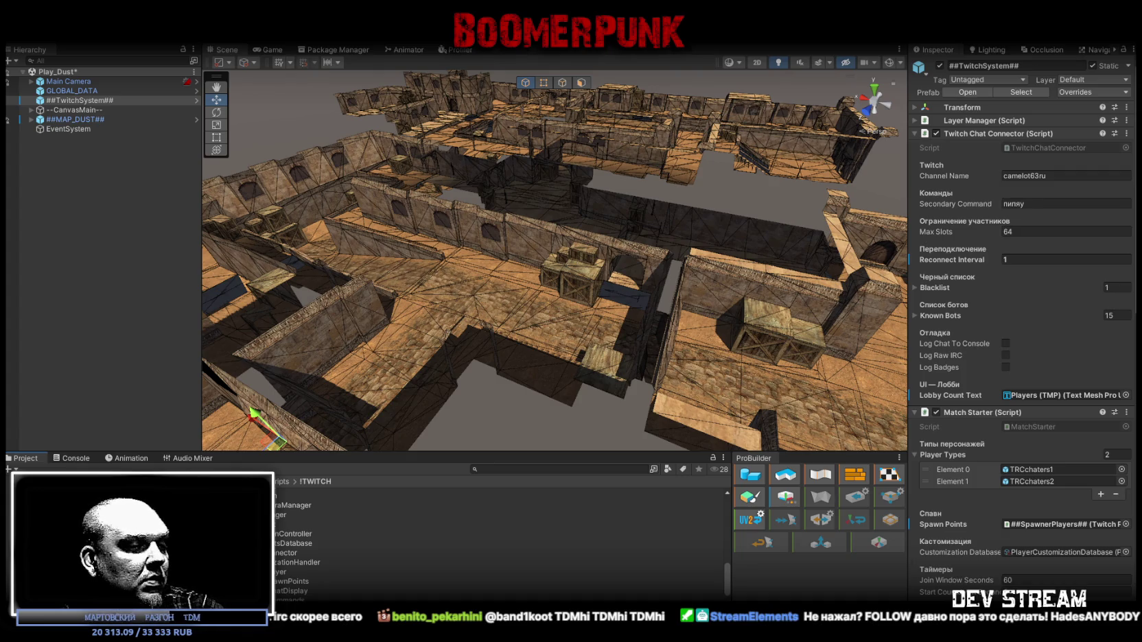
- Overwrite TwitchChatConnector.cs with the auto-reconnect code, then return to Unity and check compile warnings
key("alt+Tab")
scroll(339, 388, "down", 8)
scroll(247, 426, "up", 6)
key("ctrl+a")
key("ctrl+v")
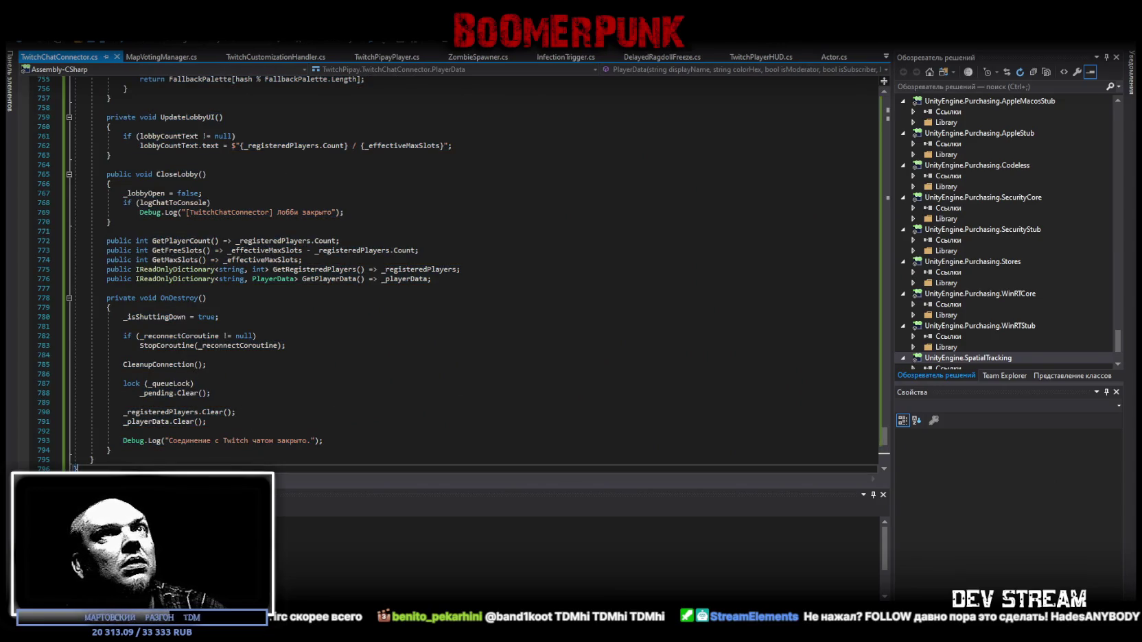
key("alt+Tab")
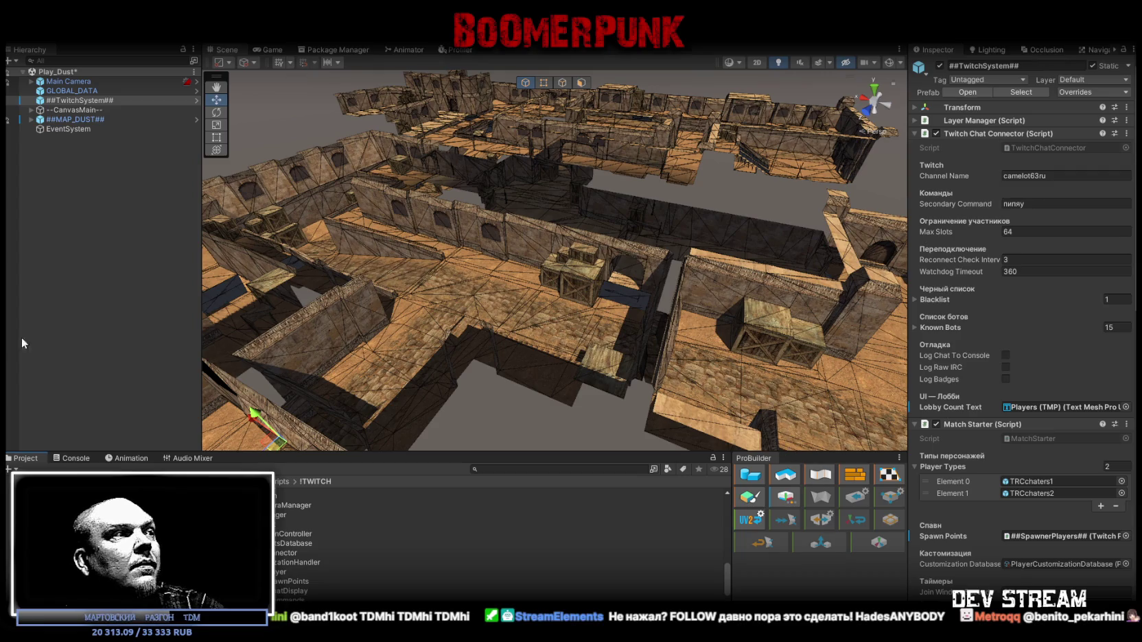
left_click(77, 458)
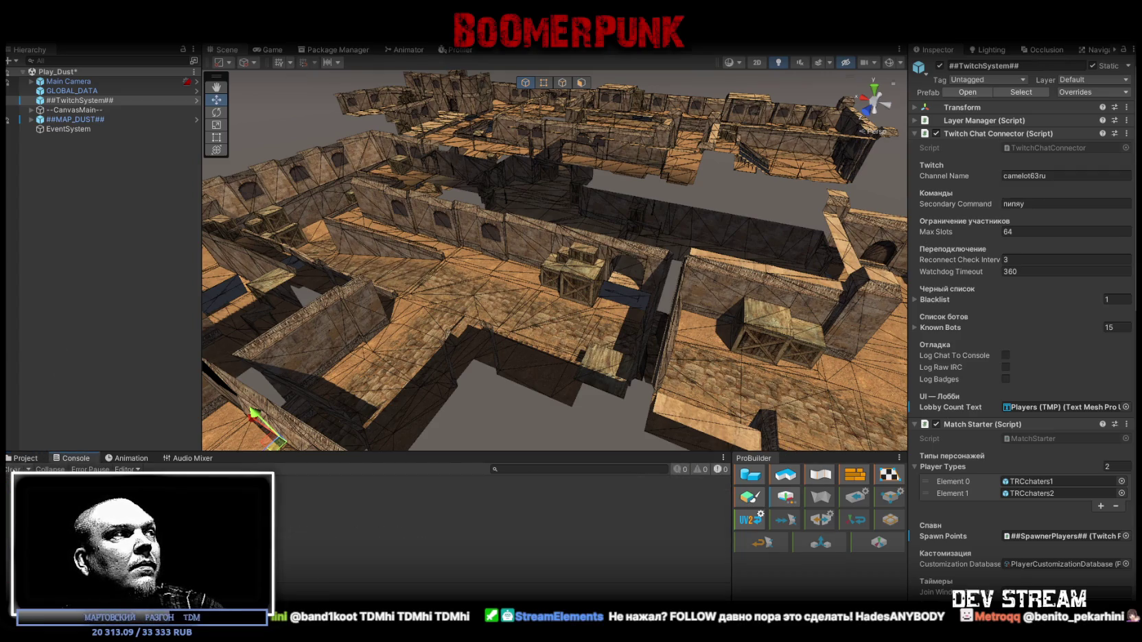
- Save the Play_Dust scene and stop the brief test run of the recompiled game
left_click(25, 458)
key("ctrl+s")
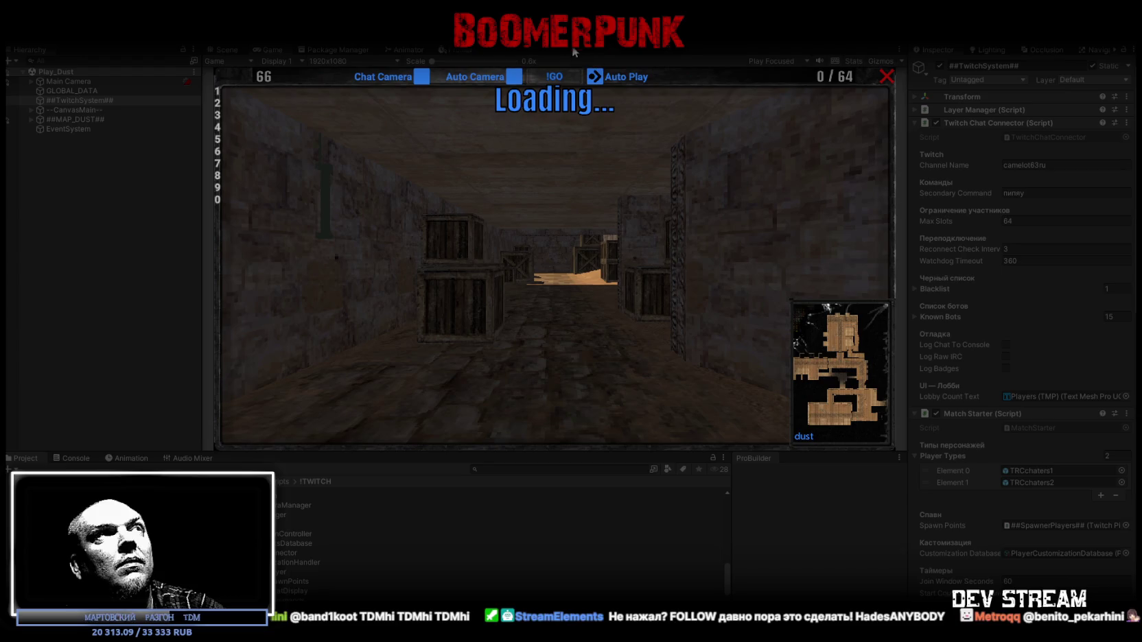
left_click(572, 45)
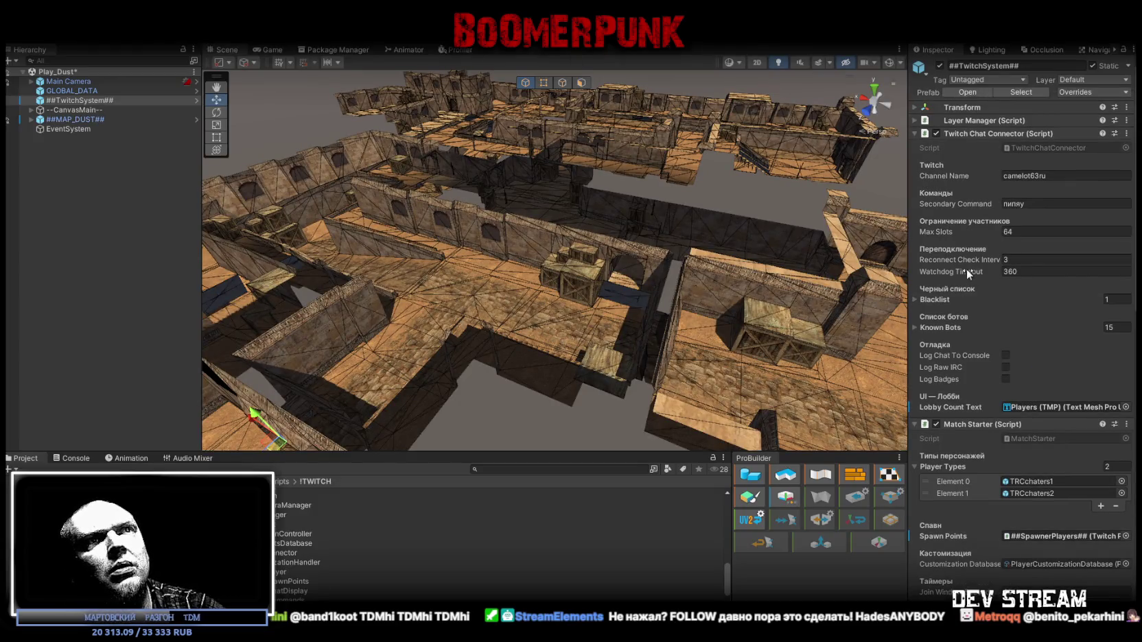
mouse_move(967, 271)
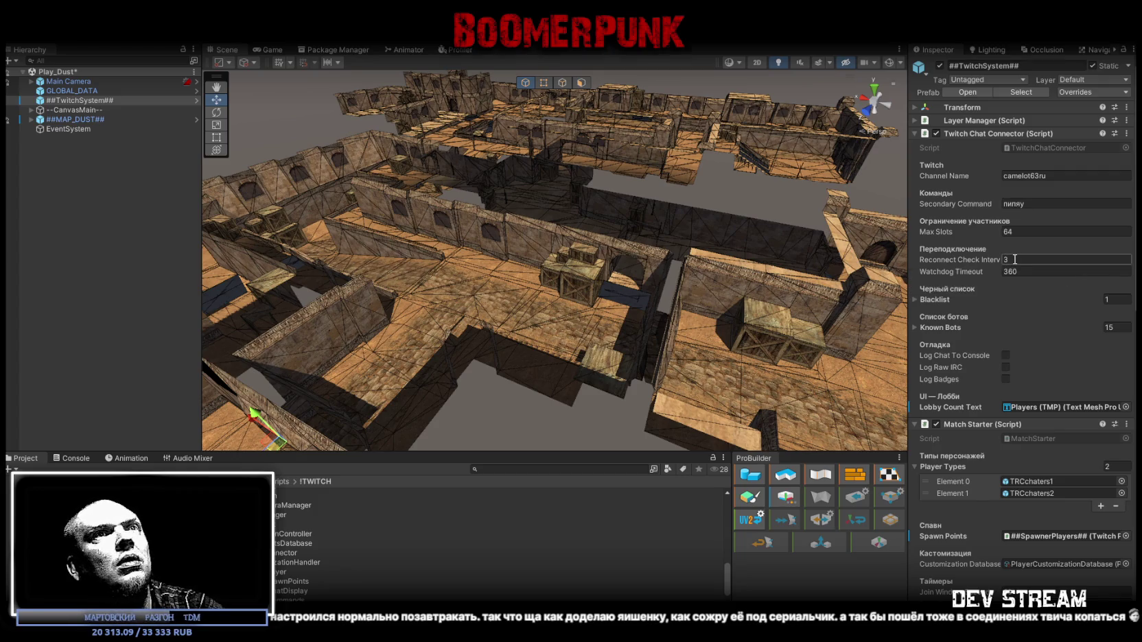
- Enter 1 for Reconnect Check Interval and Apply All overrides to ##TwitchSystem##
type("1")
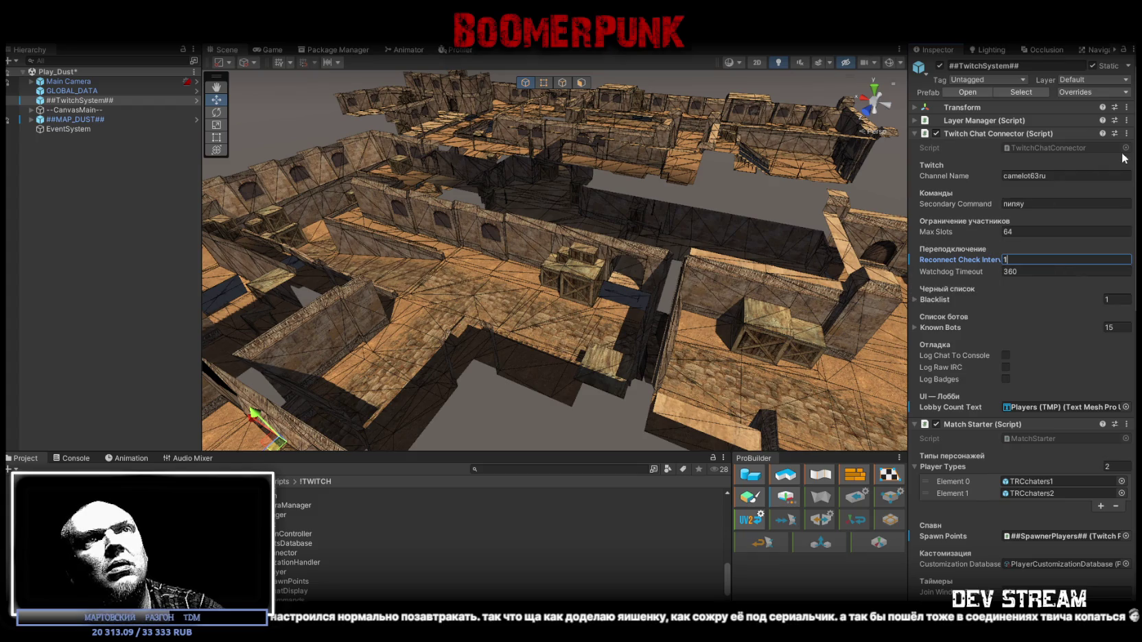
left_click(1095, 92)
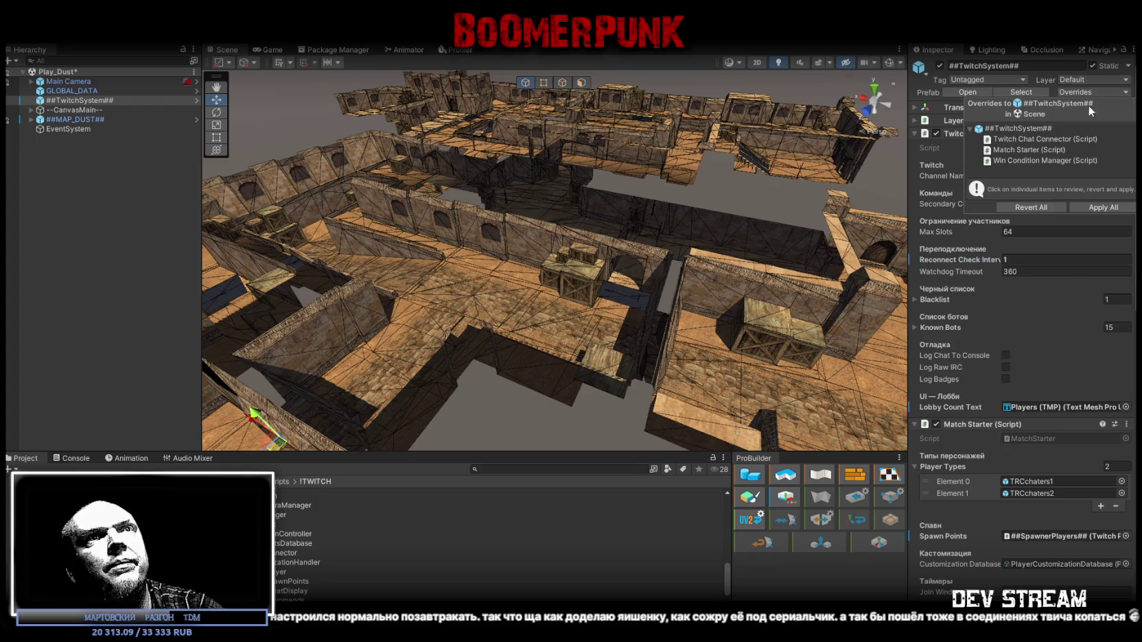
left_click(1090, 207)
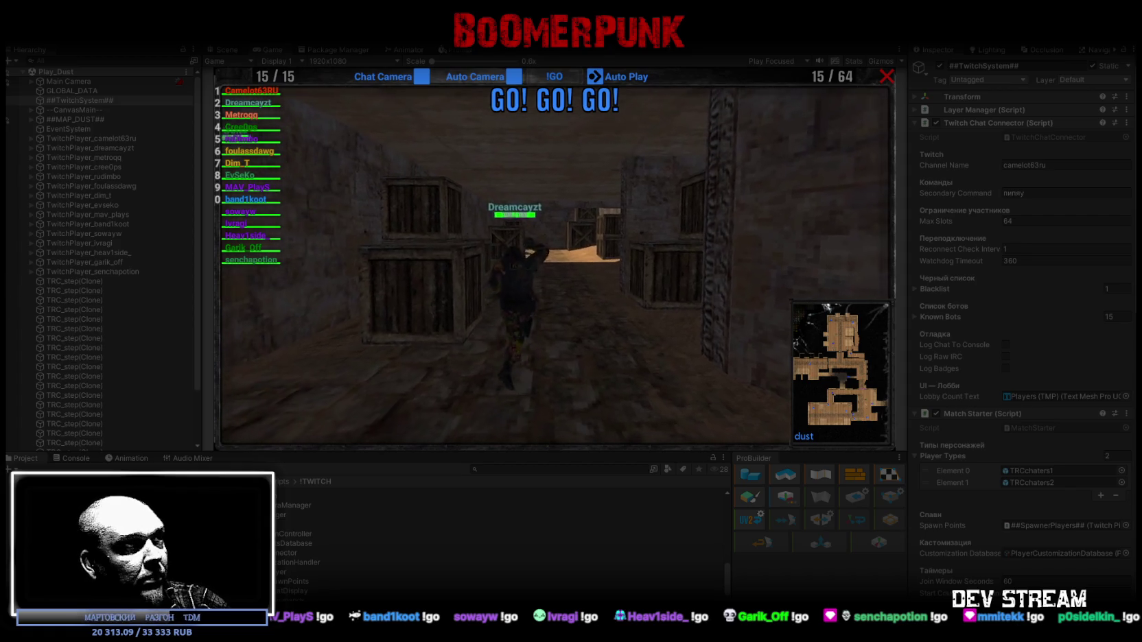
- Watch the Console log during the 15-player match, then dock the Profiler in the bottom panel
left_click(71, 458)
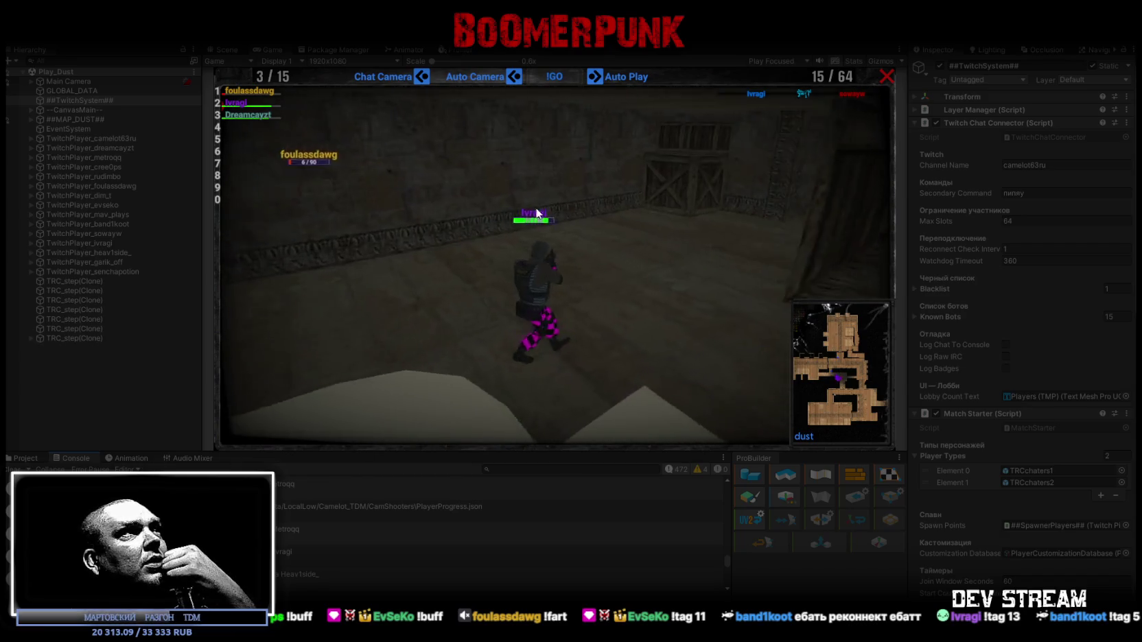
mouse_move(457, 49)
left_mouse_down()
mouse_move(461, 549)
mouse_move(359, 457)
left_mouse_up()
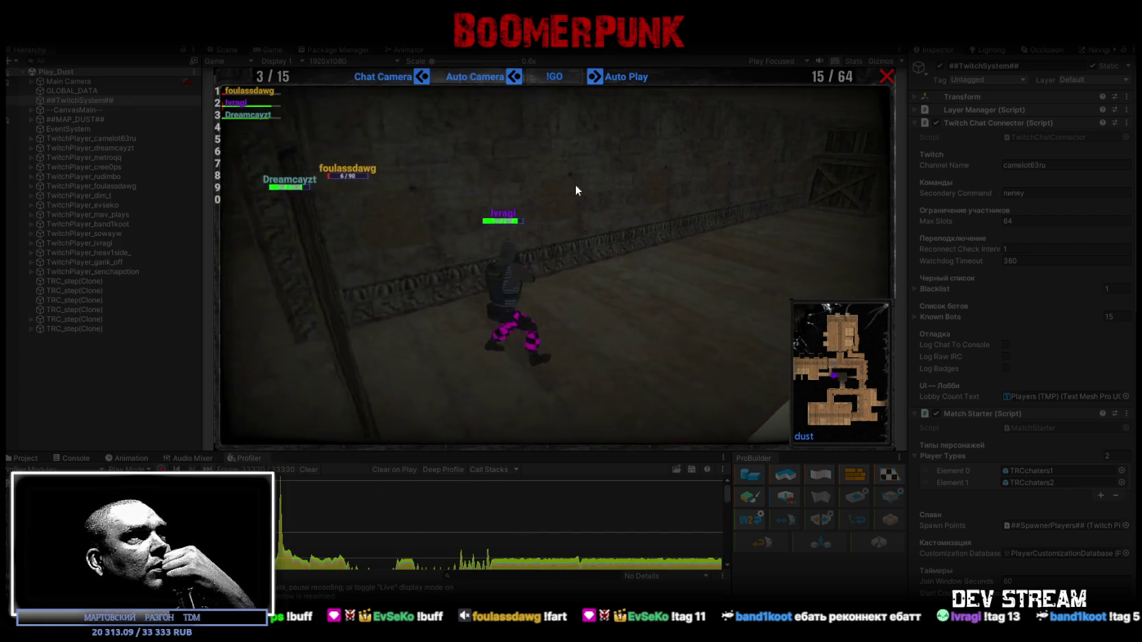
- Show the Dust map in the Scene view and enlarge the Profiler to reveal the Rendering graph
left_click(226, 50)
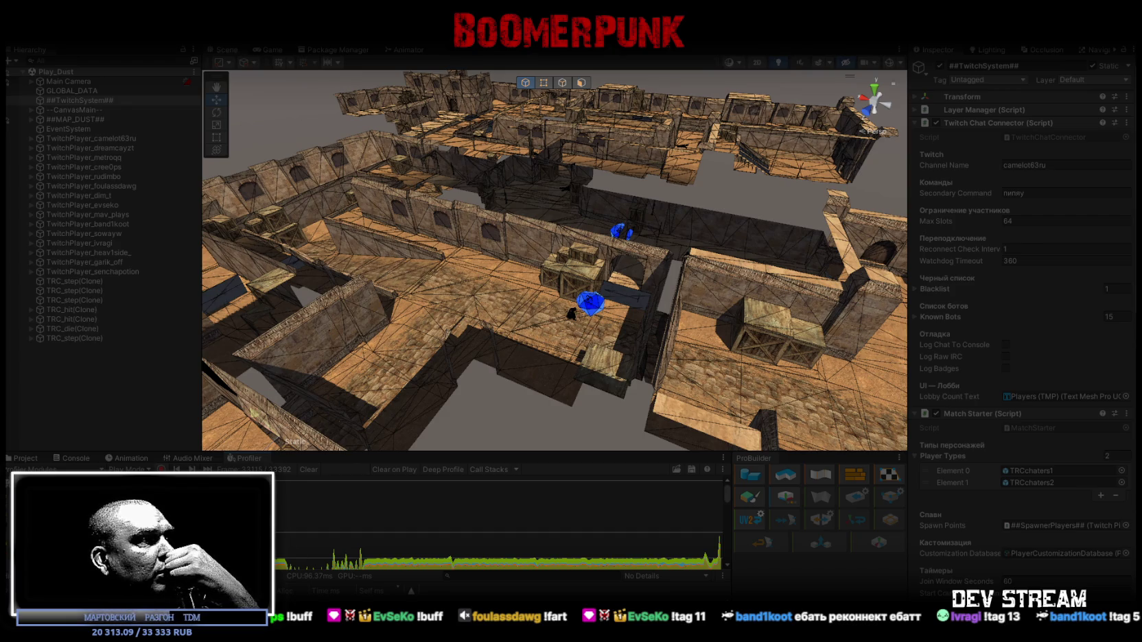
left_click_drag(298, 453, 282, 284)
left_click_drag(230, 403, 231, 455)
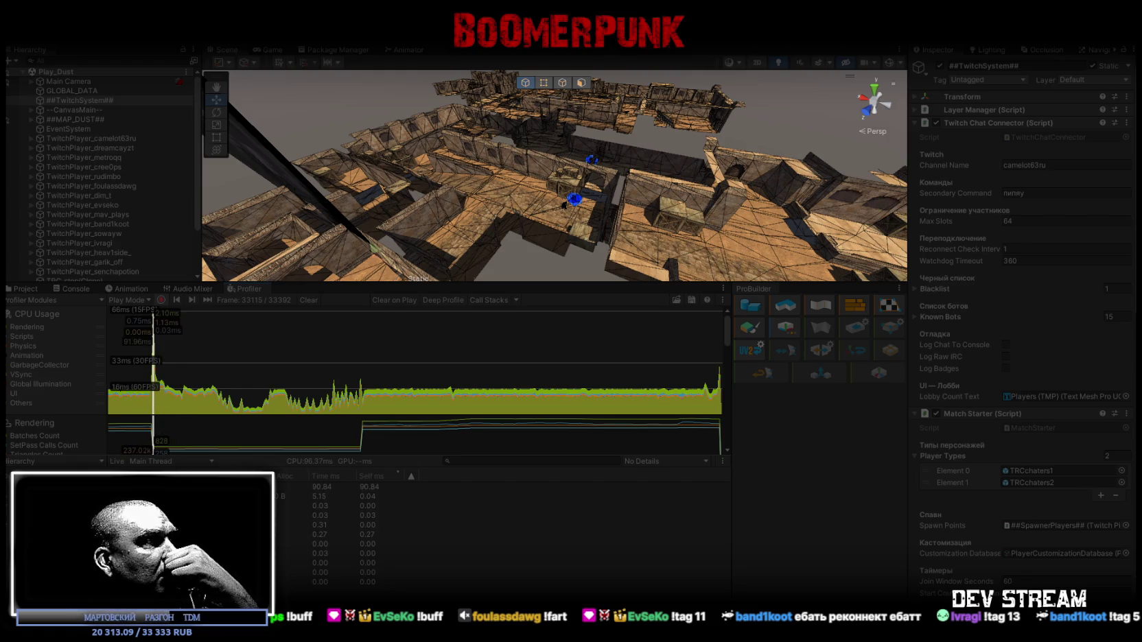
- Inspect EditorLoop's frame cost in the Profiler, then shrink it to view the game's scoreboard and map vote
left_click(322, 487)
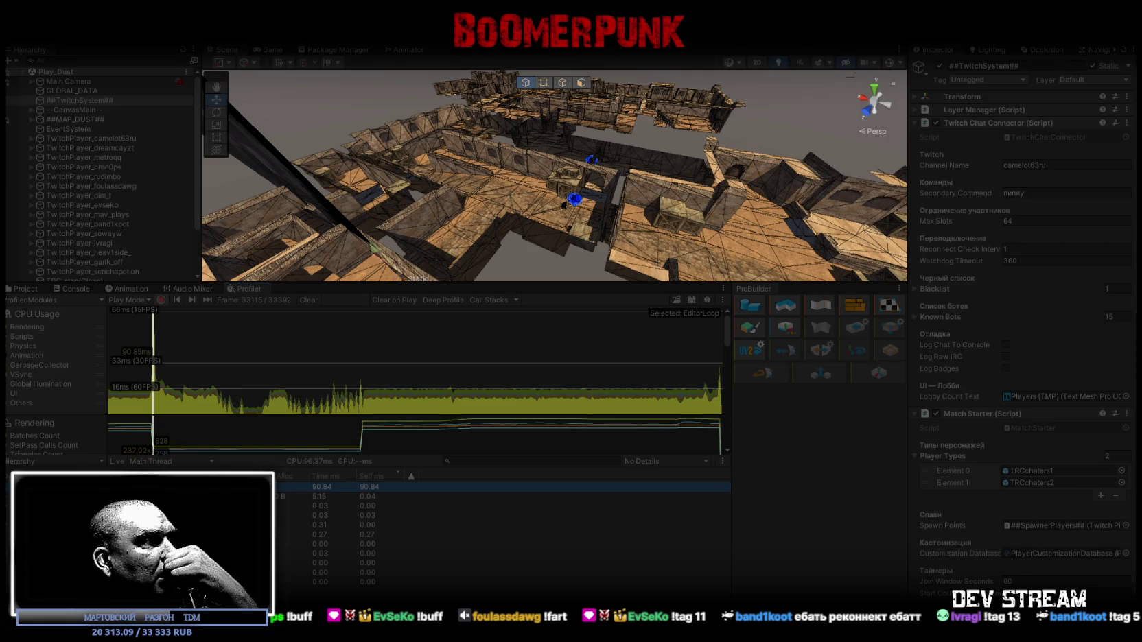
left_click(7, 497)
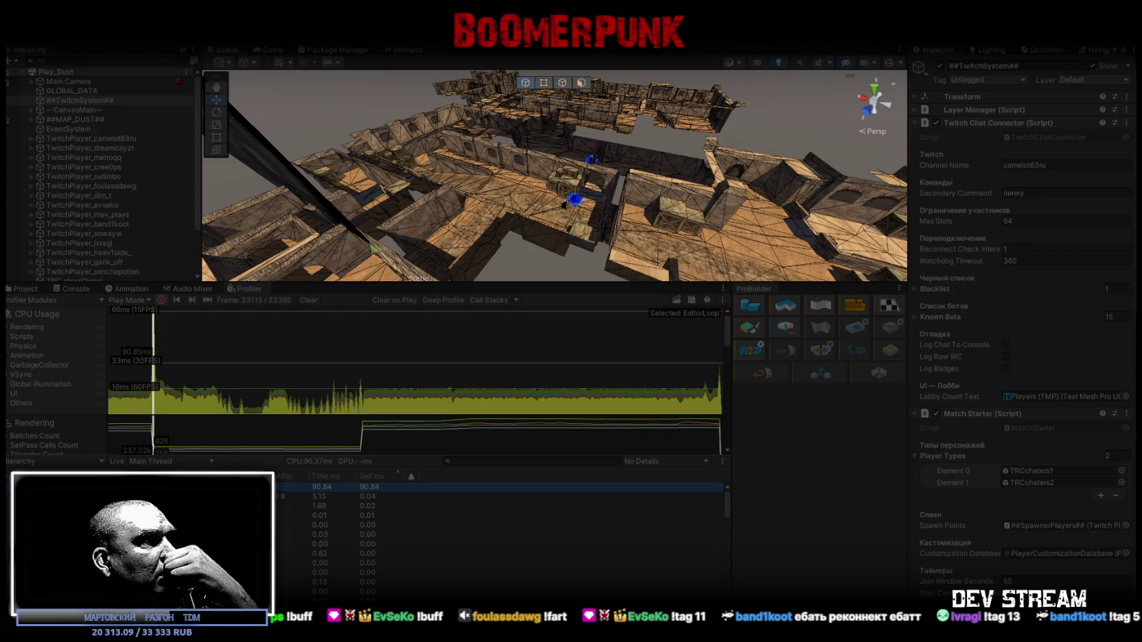
left_click(7, 497)
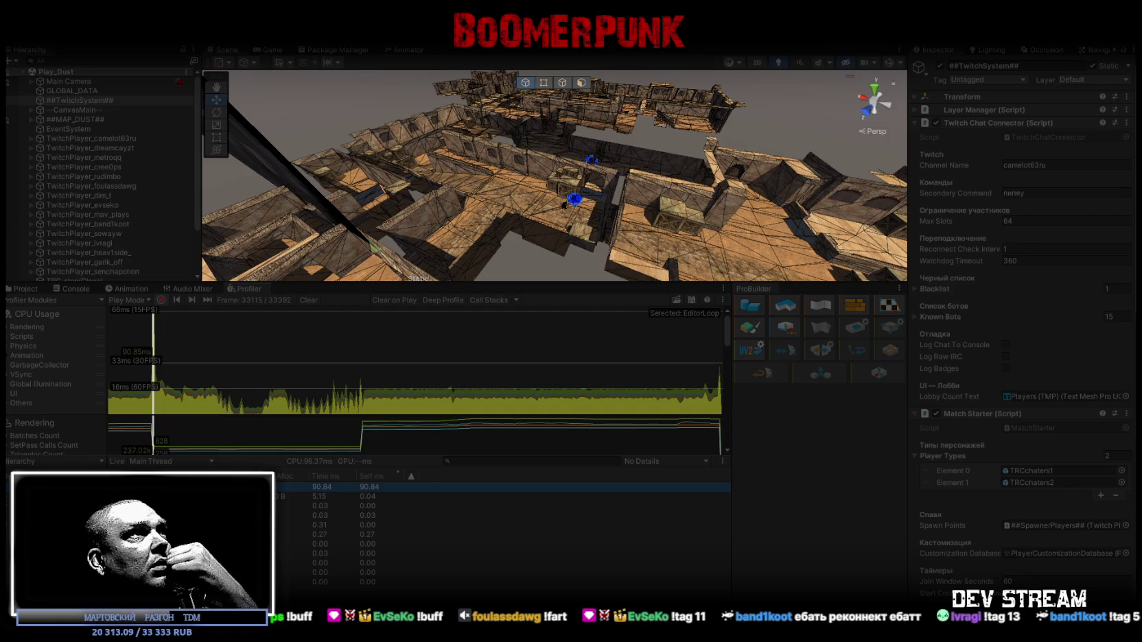
left_click(571, 35)
left_click_drag(417, 282, 438, 474)
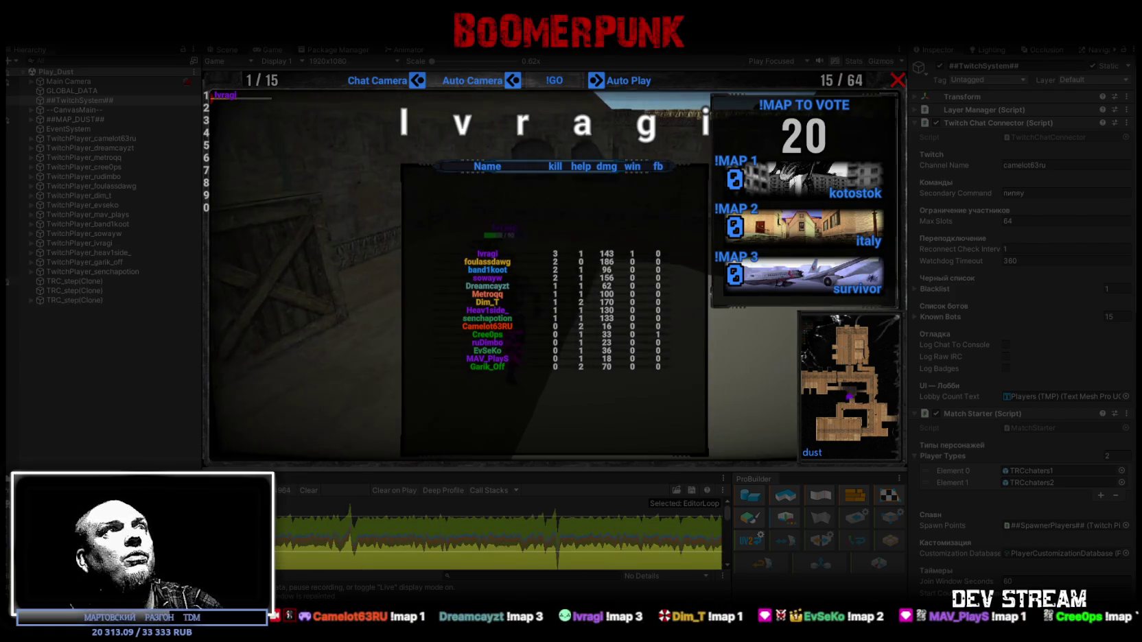
- Exit Play mode from the Game view with Ctrl+P after the map vote
left_click(532, 123)
key("ctrl+p")
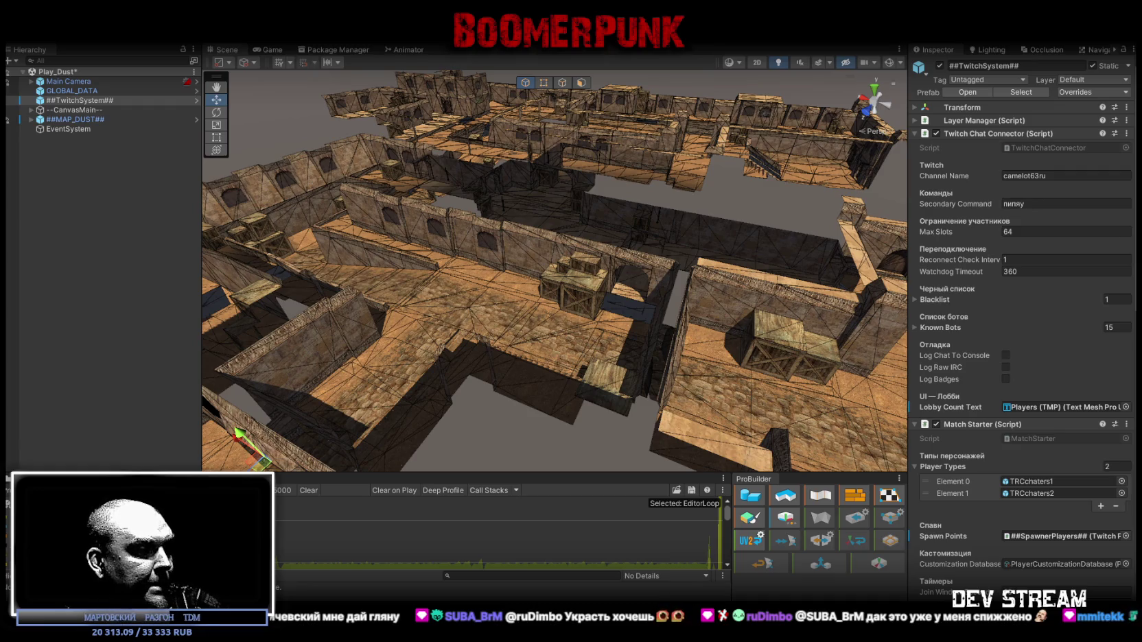
- Switch to the TwitchChatConnector script in Visual Studio
key("alt+Tab")
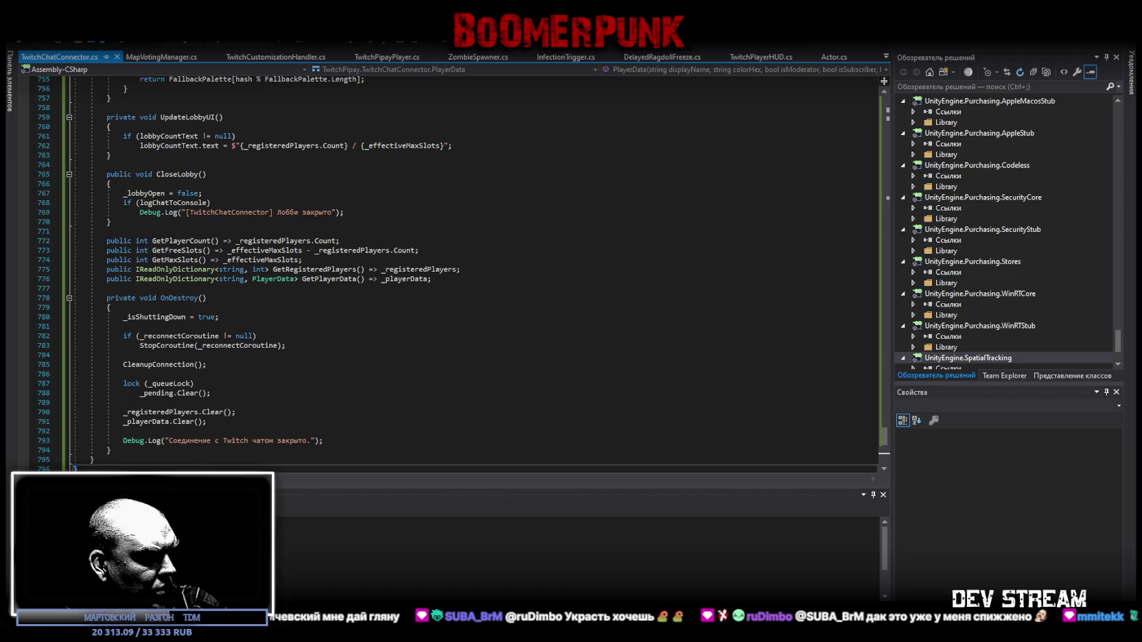
- Replace the whole TwitchChatConnector.cs text with the pasted version
scroll(369, 407, "down", 5)
key("ctrl+a")
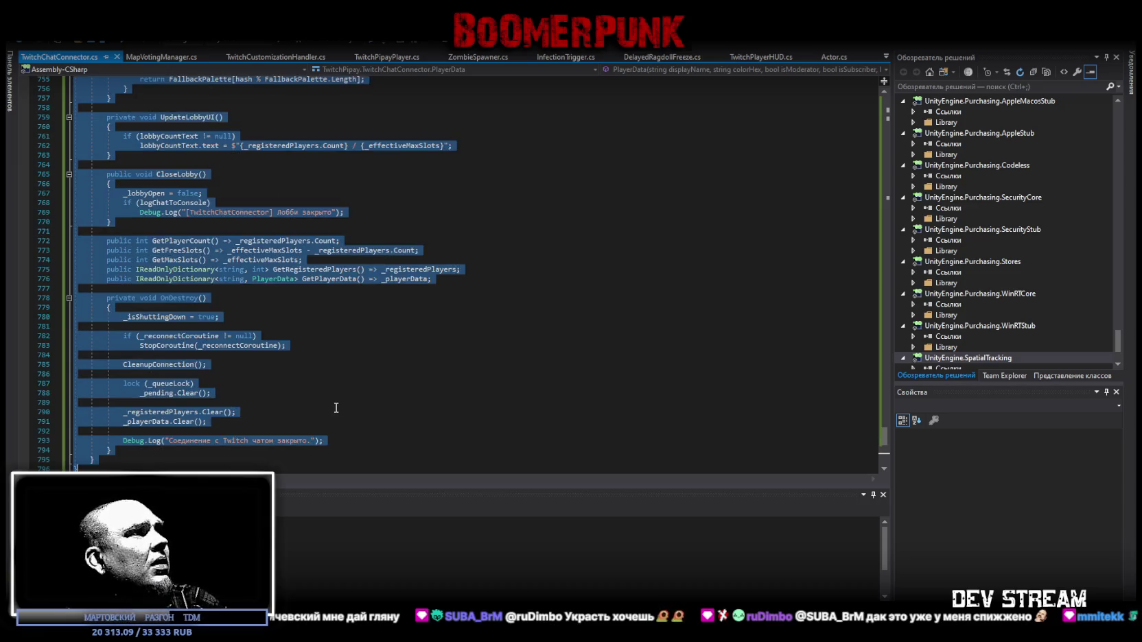
key("ctrl+v")
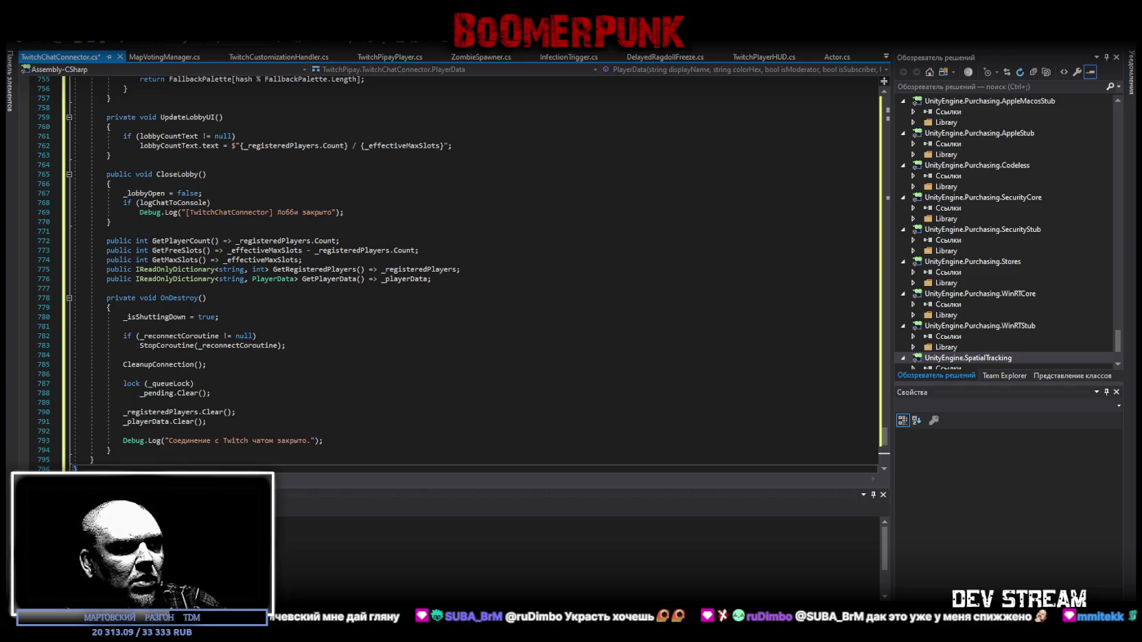
- Undo back to the try/catch OnDestroy cleanup, save the script, and return to Unity
key("ctrl+z")
key("ctrl+z")
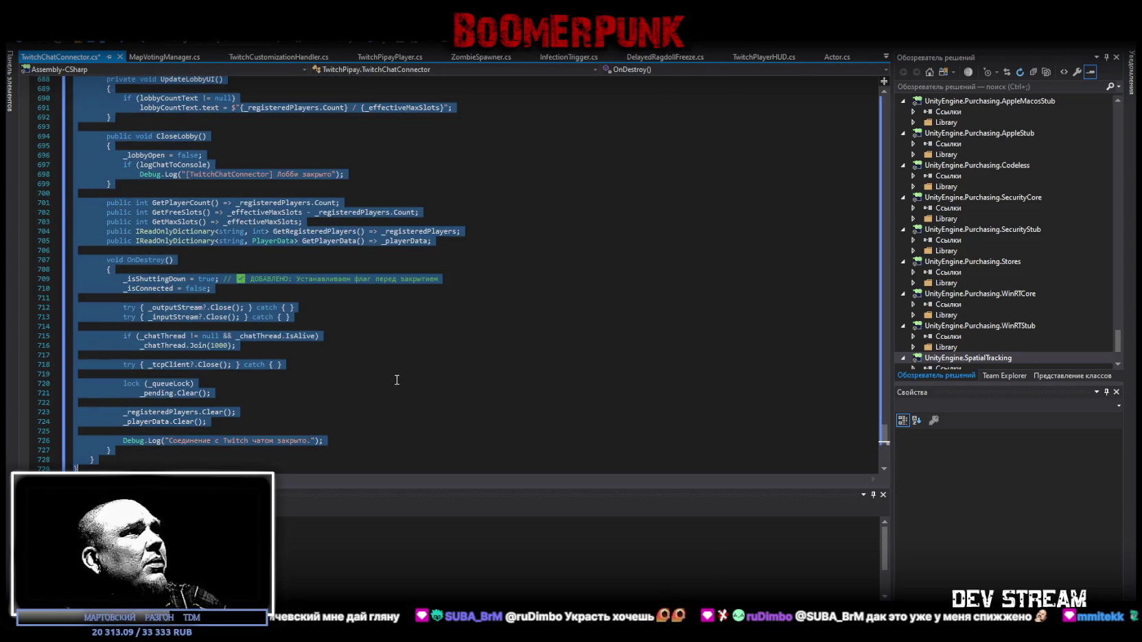
scroll(391, 379, "down", 2)
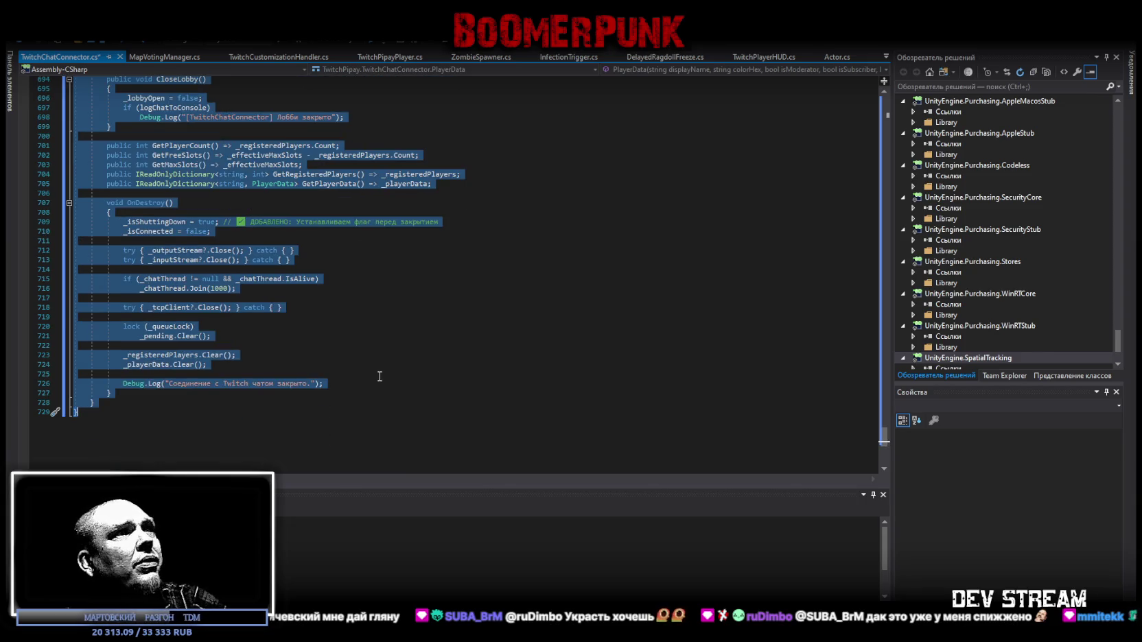
key("ctrl+s")
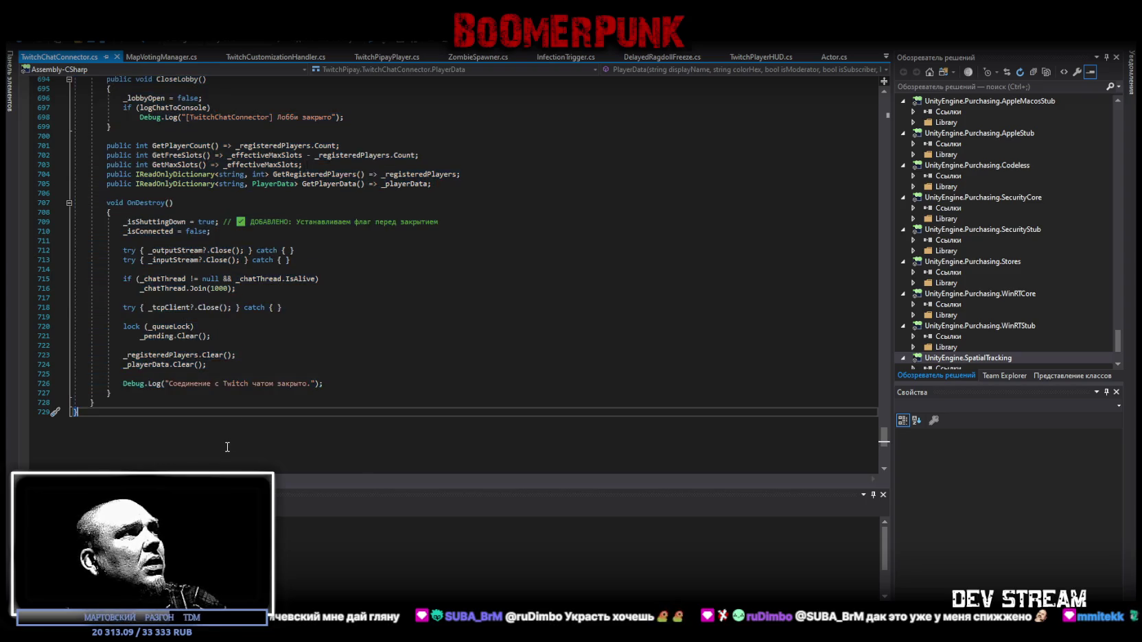
scroll(226, 446, "up", 2)
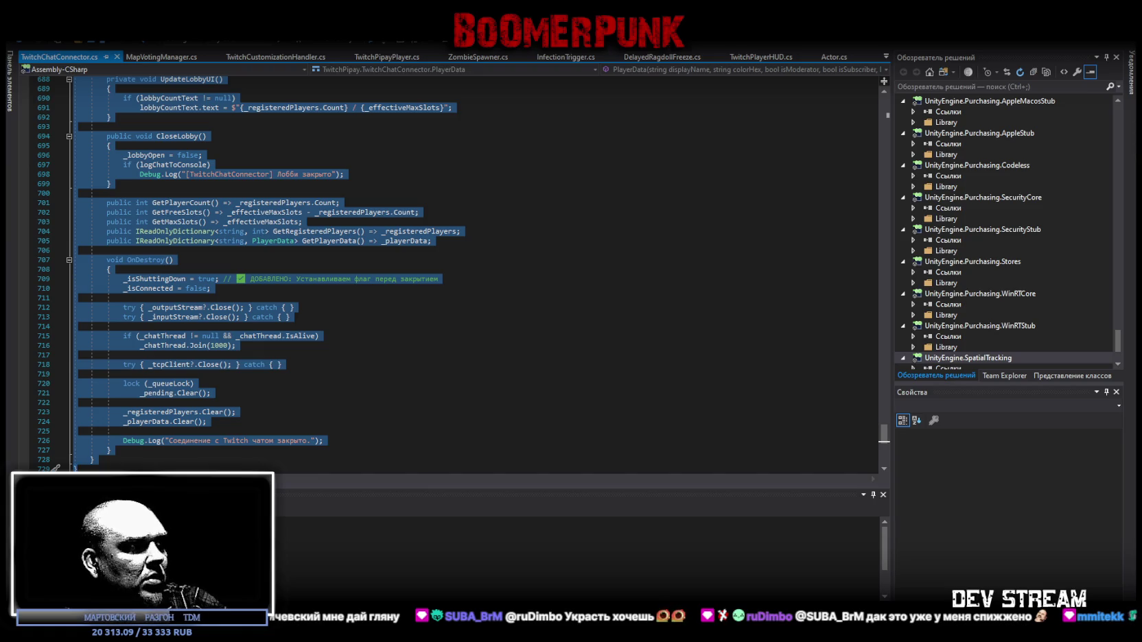
key("alt+Tab")
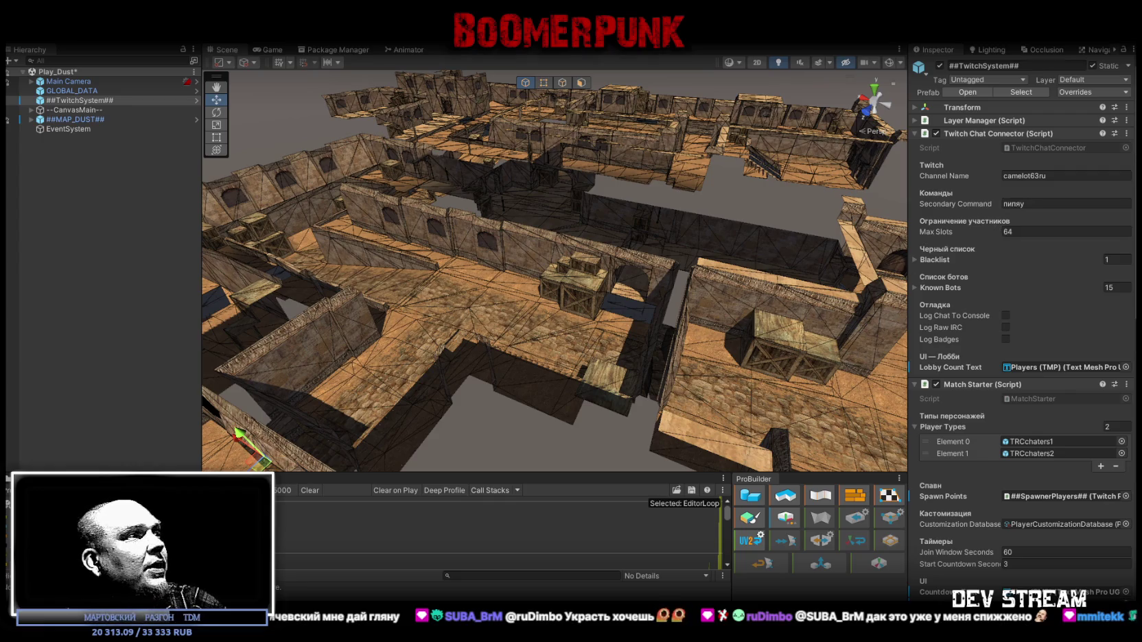
- Clear the Console, reveal TwitchChatConnector.cs in Explorer, and minimise Unity to the desktop
key("ctrl+shift+c")
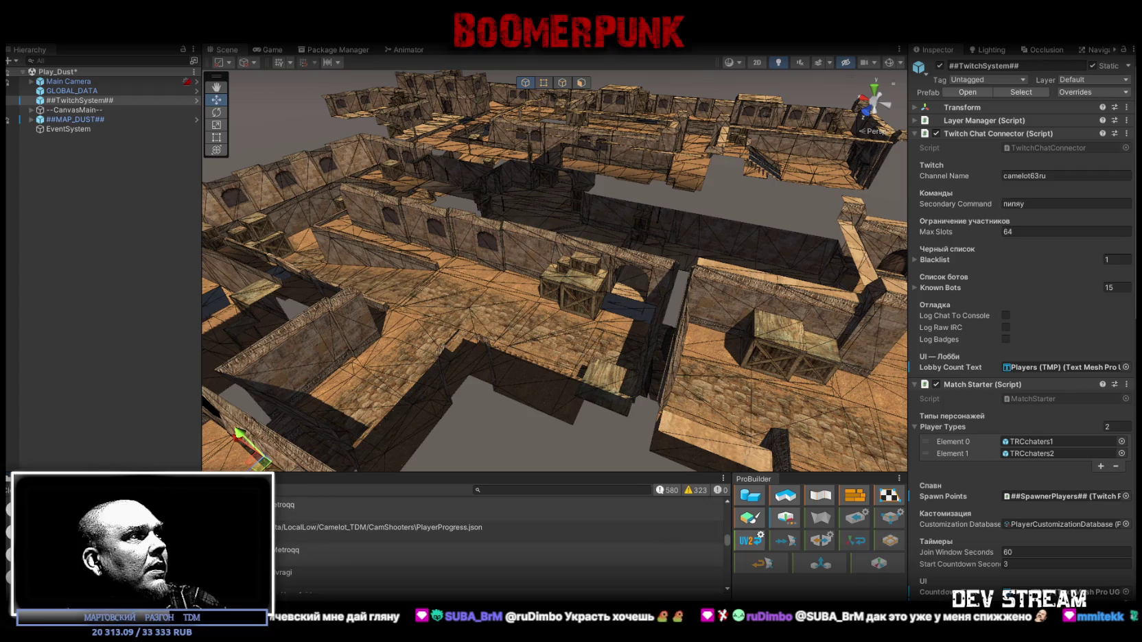
left_click(20, 490)
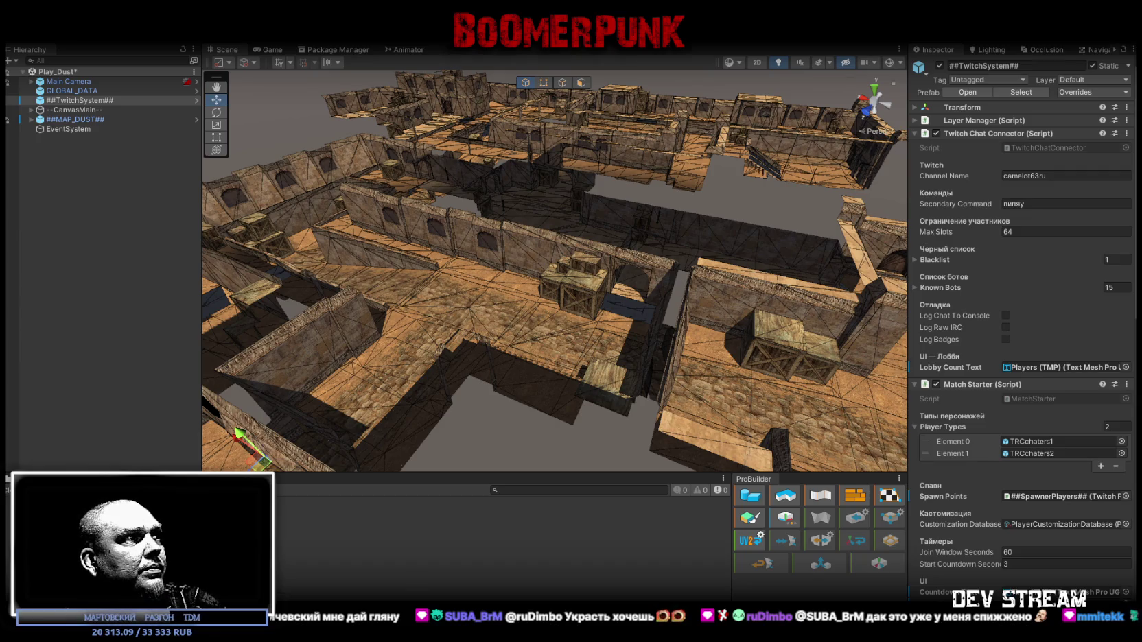
left_click(1112, 148)
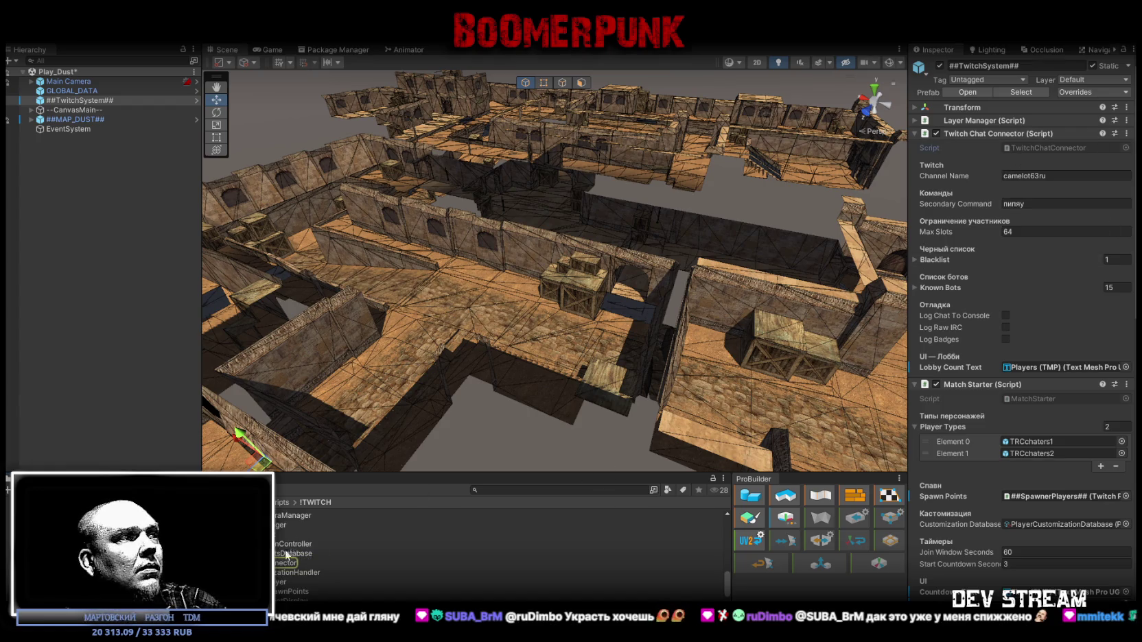
right_click(285, 561)
left_click(305, 258)
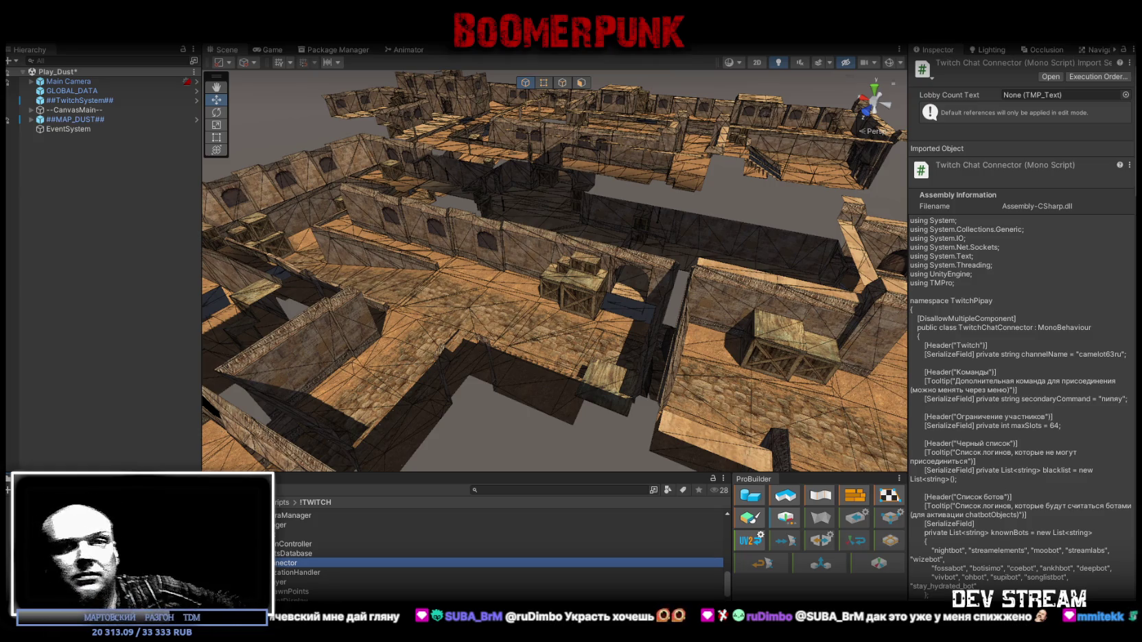
key("super+d")
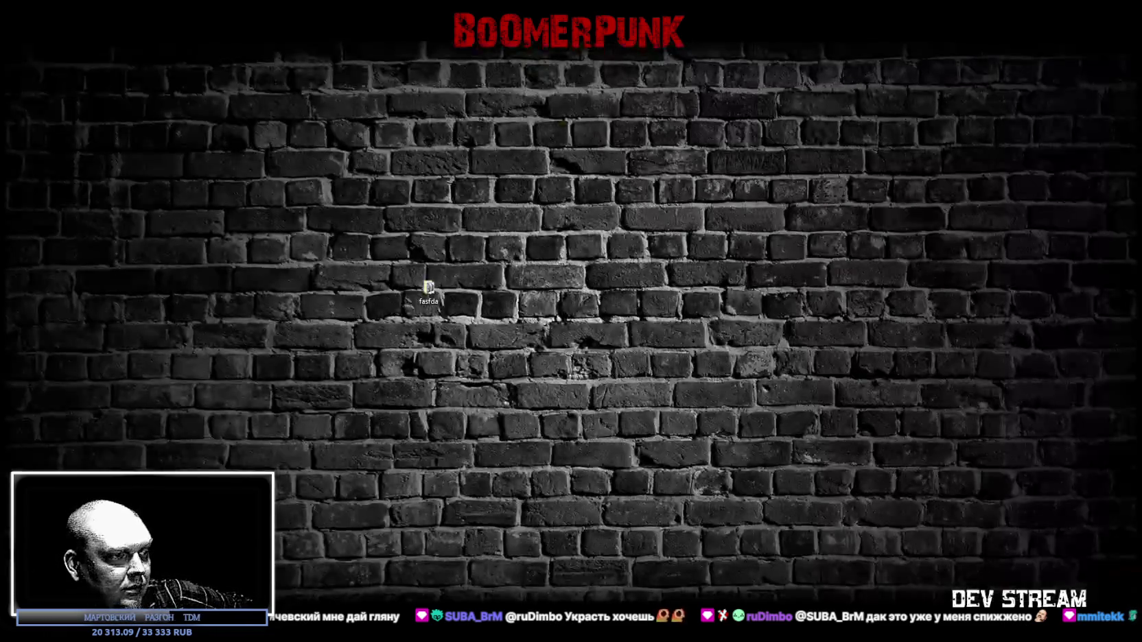
- Bring Unity Editor back on screen, then switch to the browser showing the Twitch channel
key("super+d")
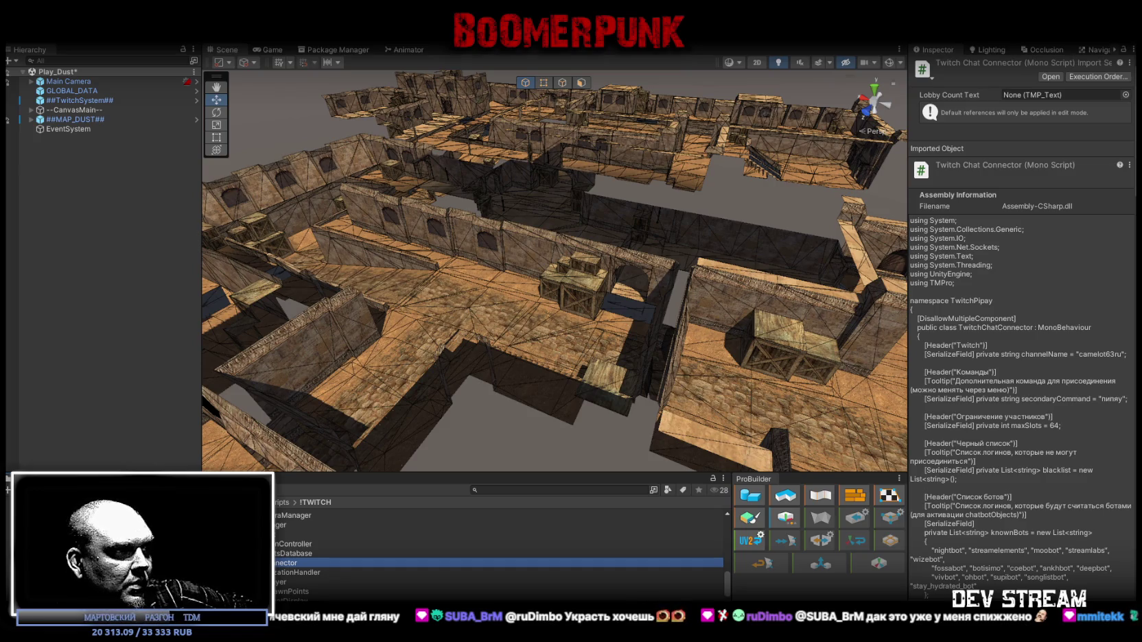
key("alt+Tab")
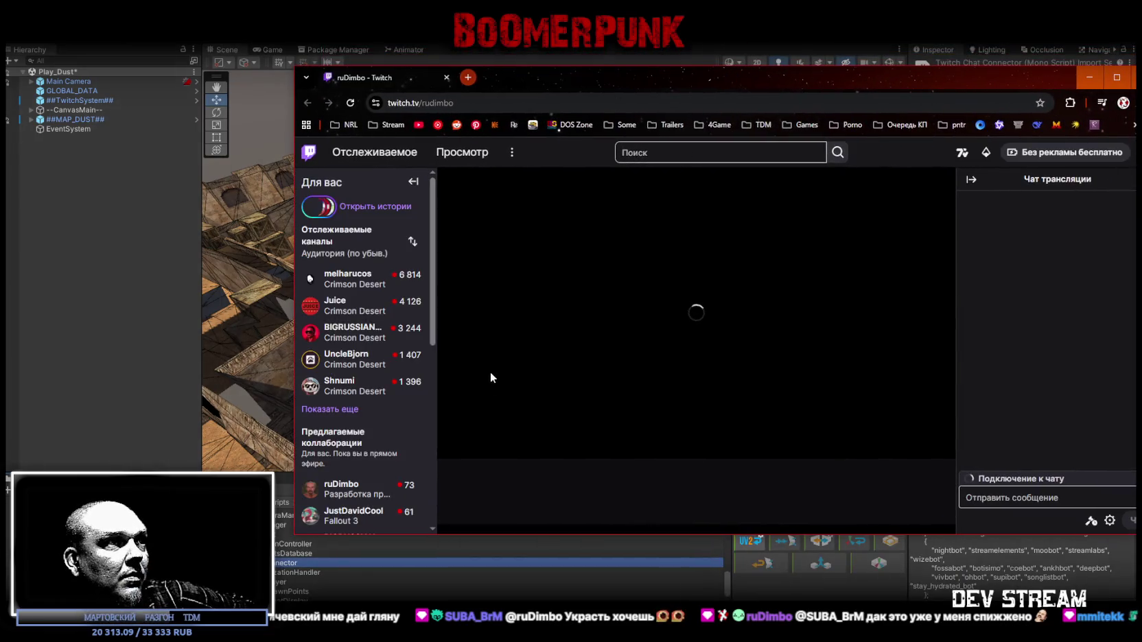
- Move the browser window up-left, close the chat collaboration popup, and scroll down to the channel info
mouse_move(711, 82)
left_mouse_down()
mouse_move(629, 65)
mouse_move(645, 65)
left_mouse_up()
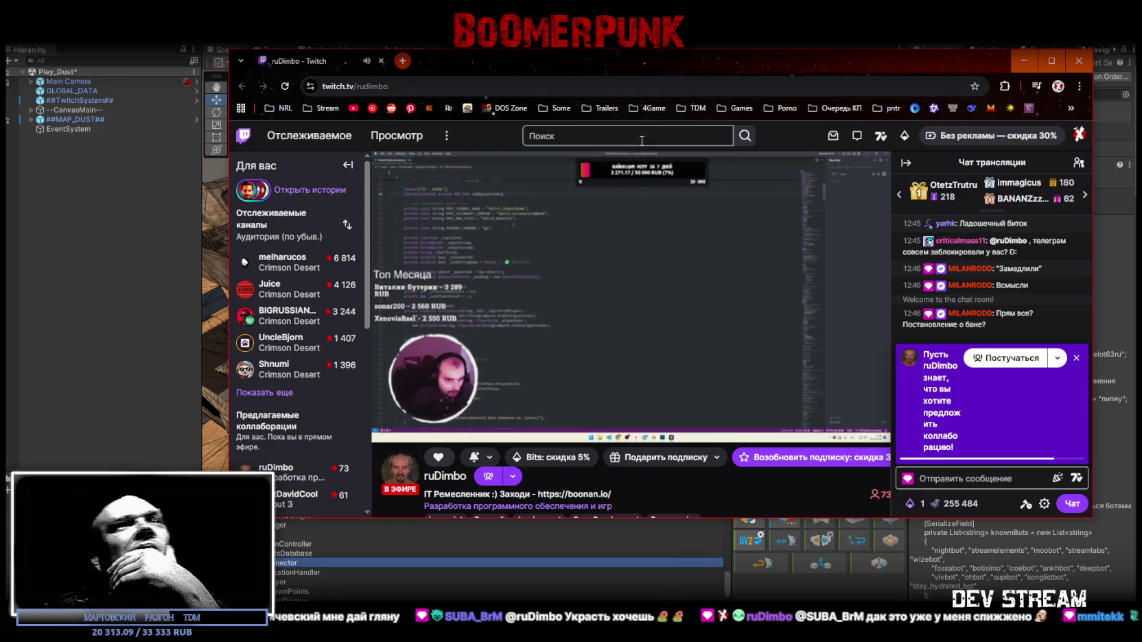
left_click(1077, 358)
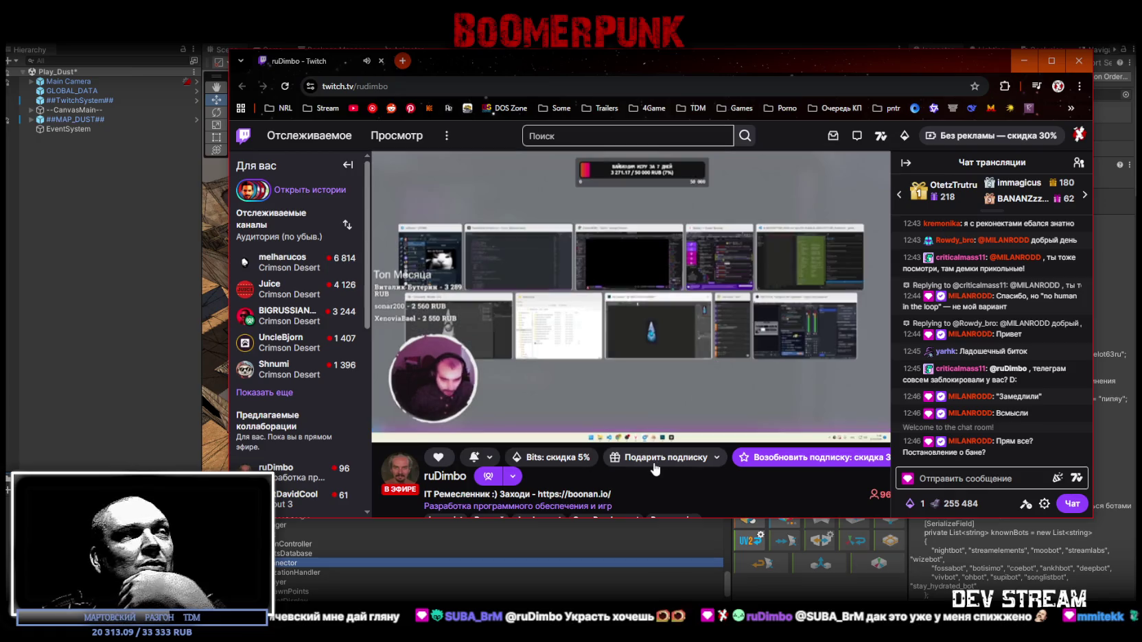
mouse_move(626, 435)
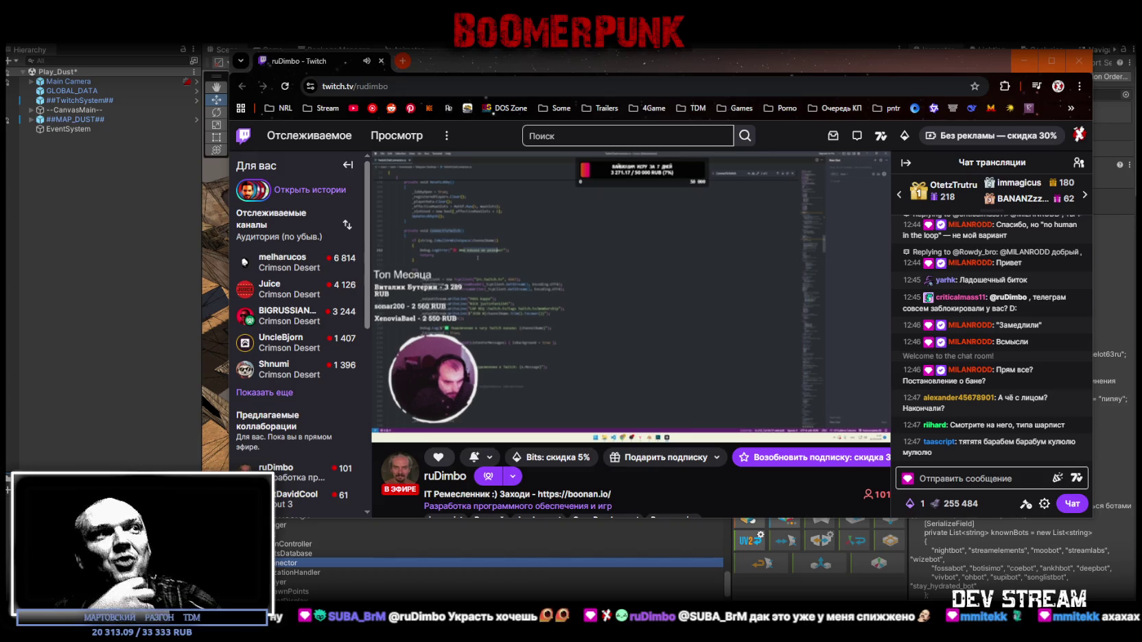
scroll(661, 464, "down", 3)
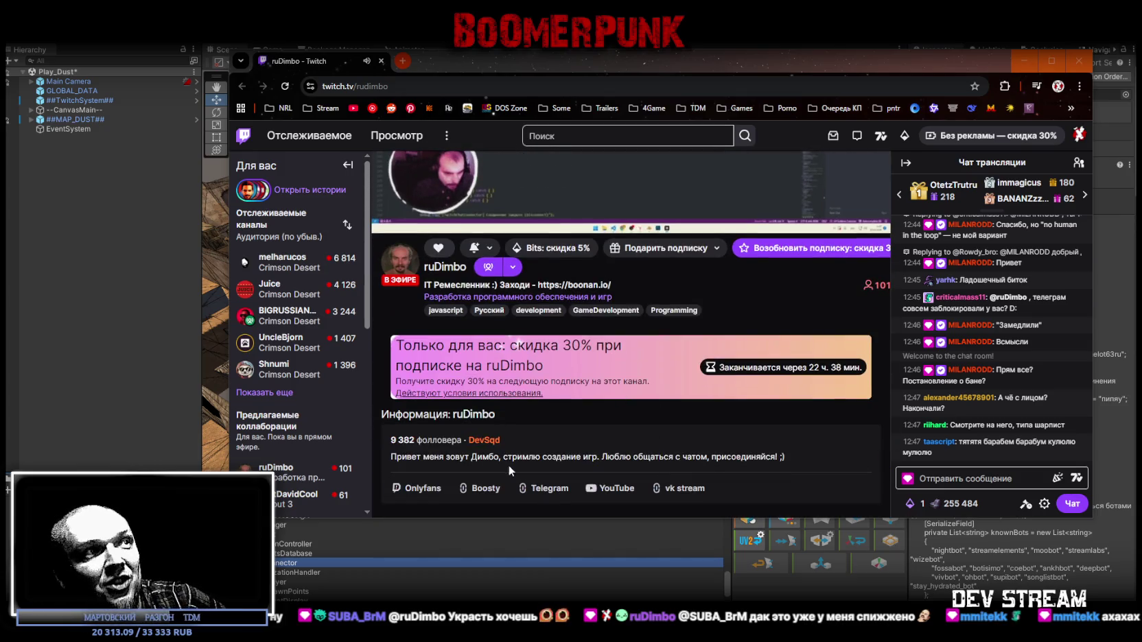
middle_click(484, 440)
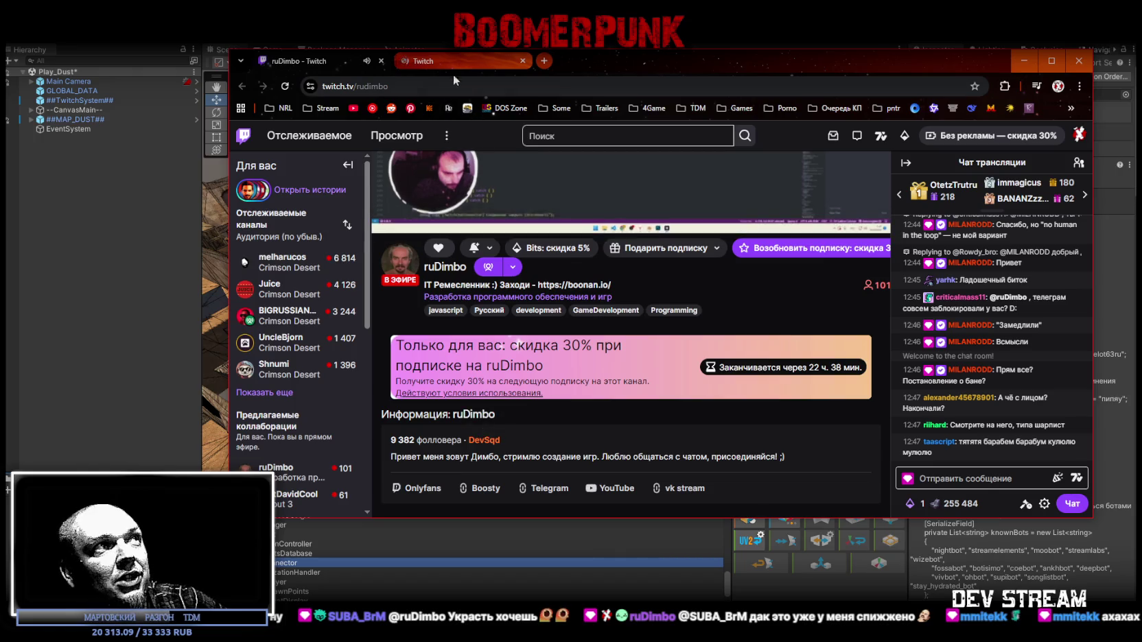
left_click(453, 62)
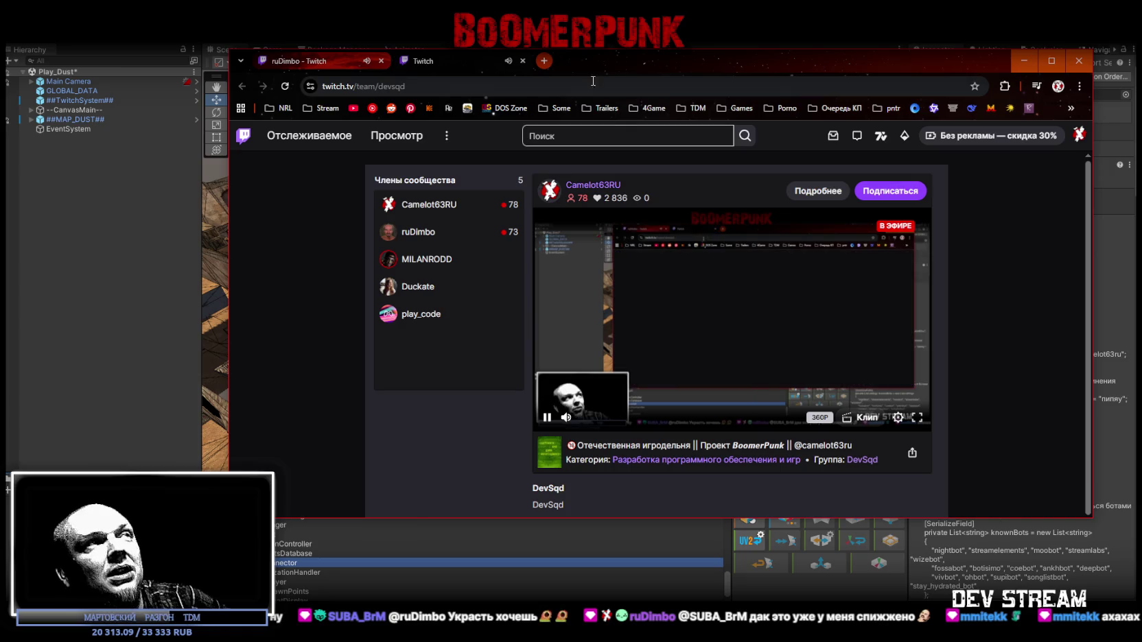
key("ctrl+w")
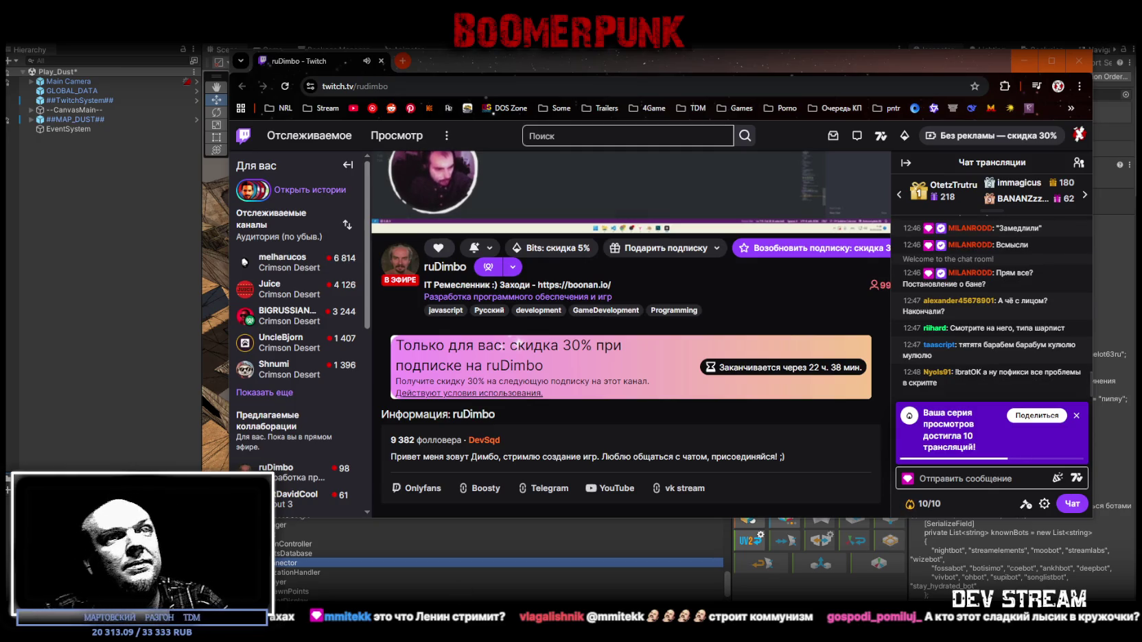
- Scroll the channel page back up to show the stream's video player
scroll(579, 276, "up", 3)
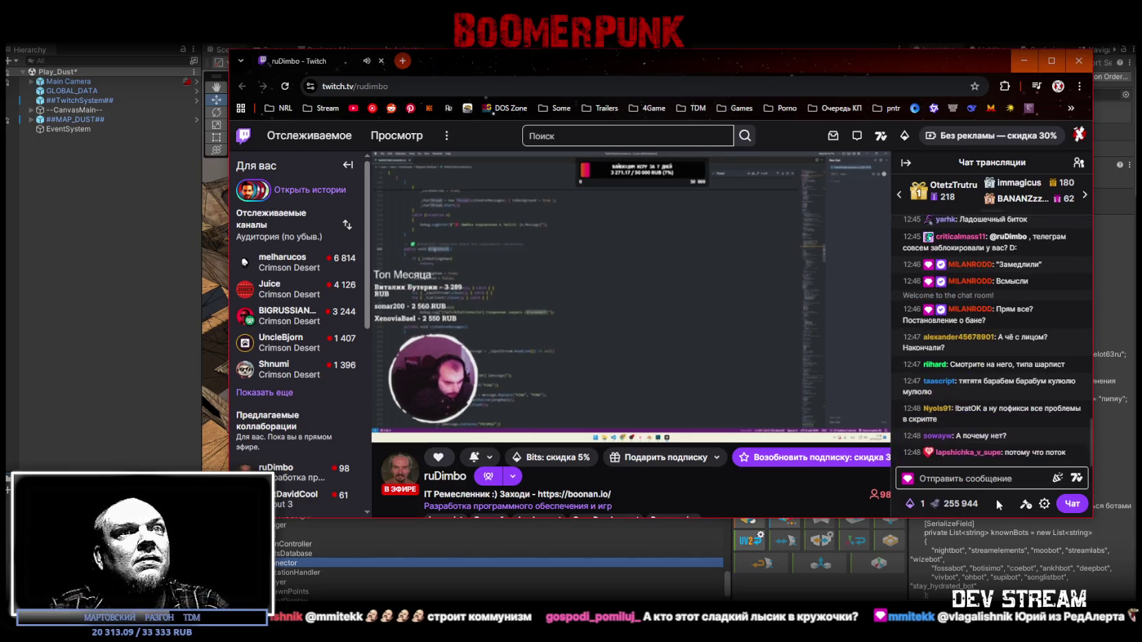
- Dismiss the chat notification, then hide all windows to reveal the desktop
left_click(990, 477)
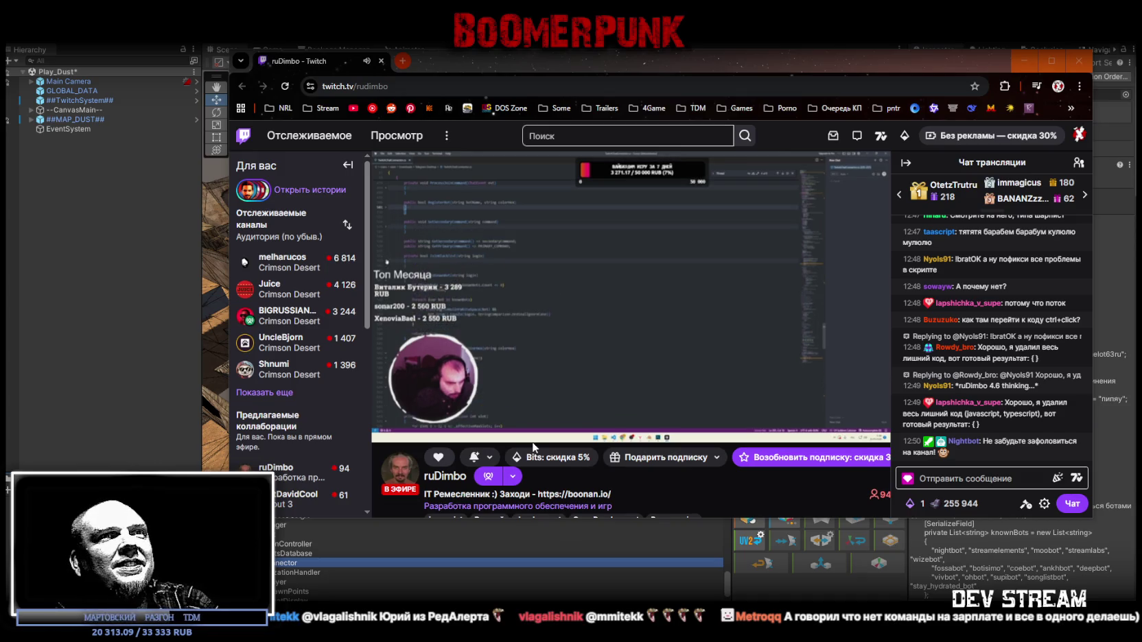
mouse_move(534, 441)
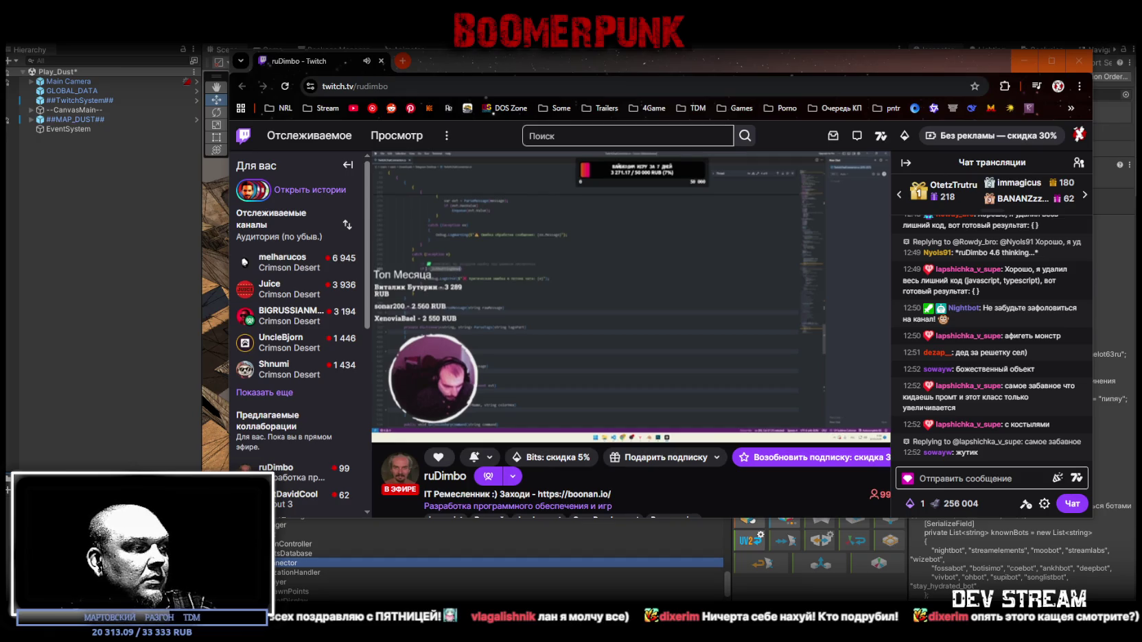
key("super+d")
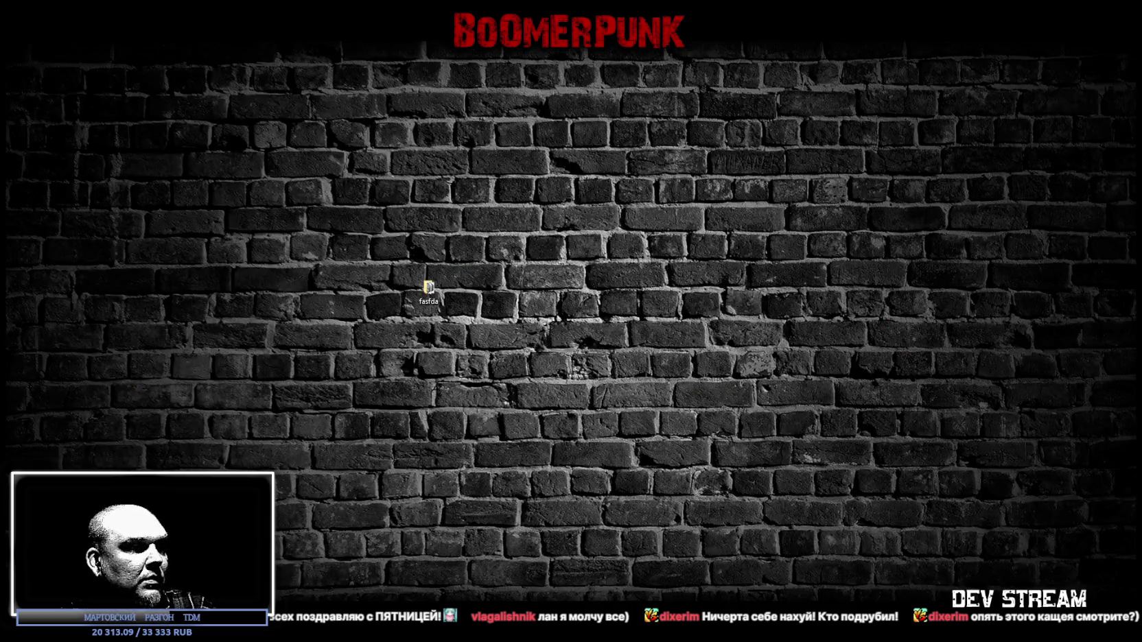
- Restore the minimized Unity and browser windows with Win+D
key("super+d")
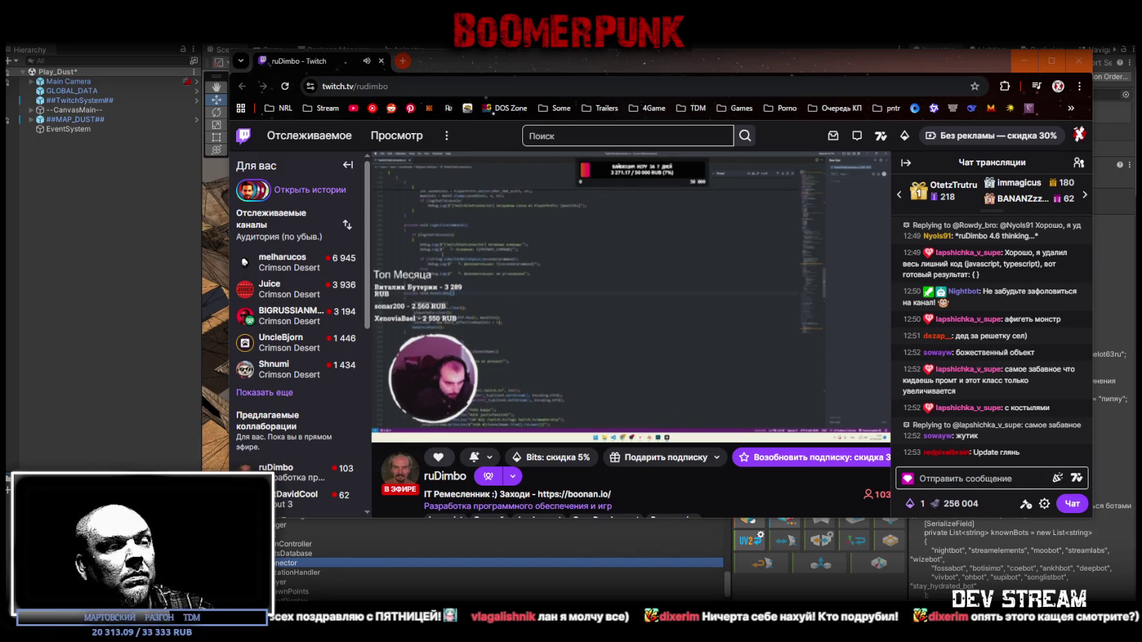
- Send the chat reply 'реконекта нет, я отв хочу сделать его даже без отвала каждые пару секунд'
left_click(1018, 484)
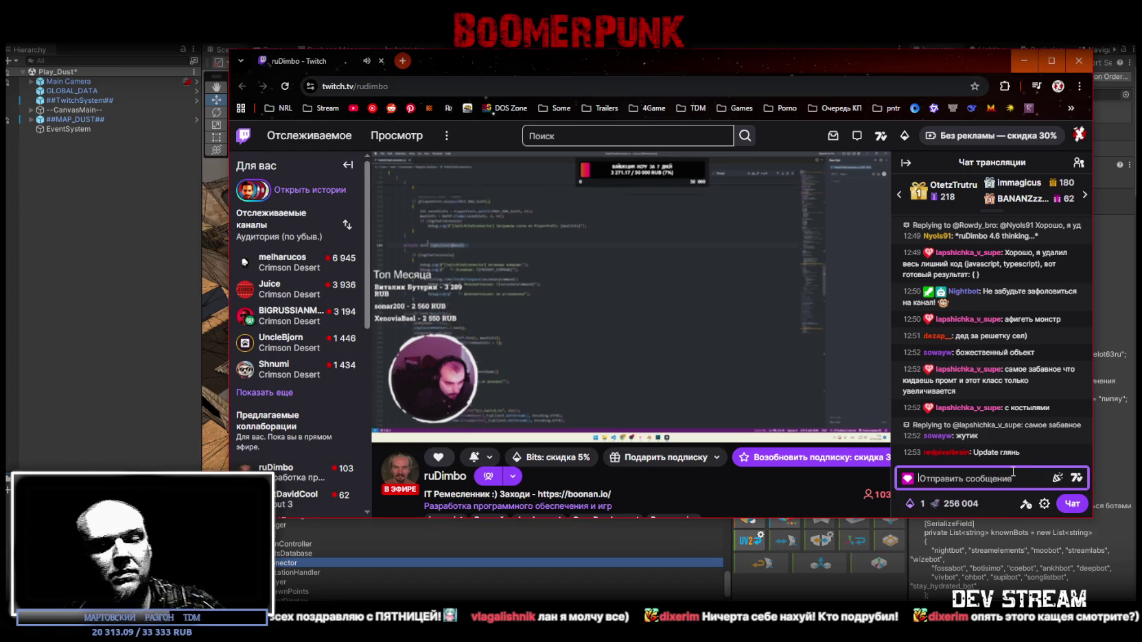
type("реконекта не")
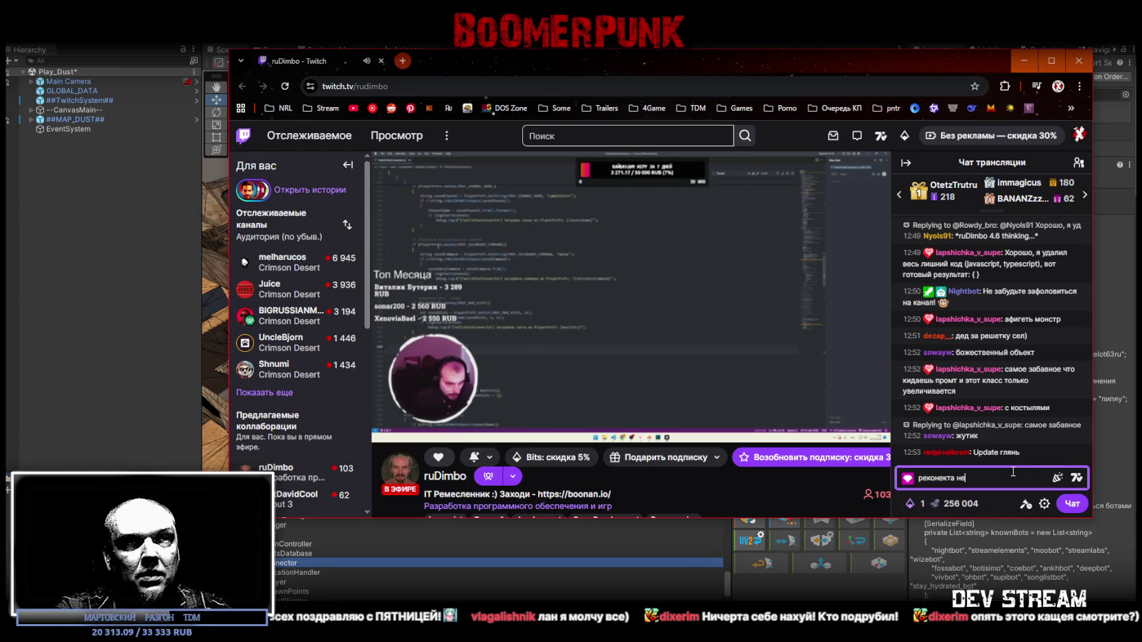
type("т, я отв")
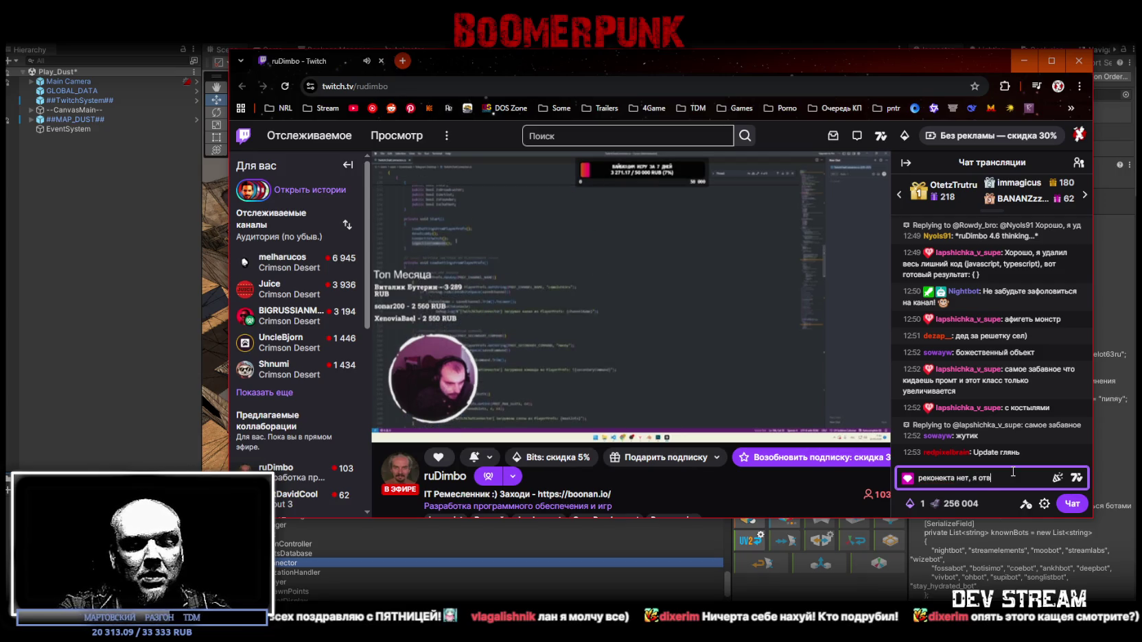
type(" хочу сделать")
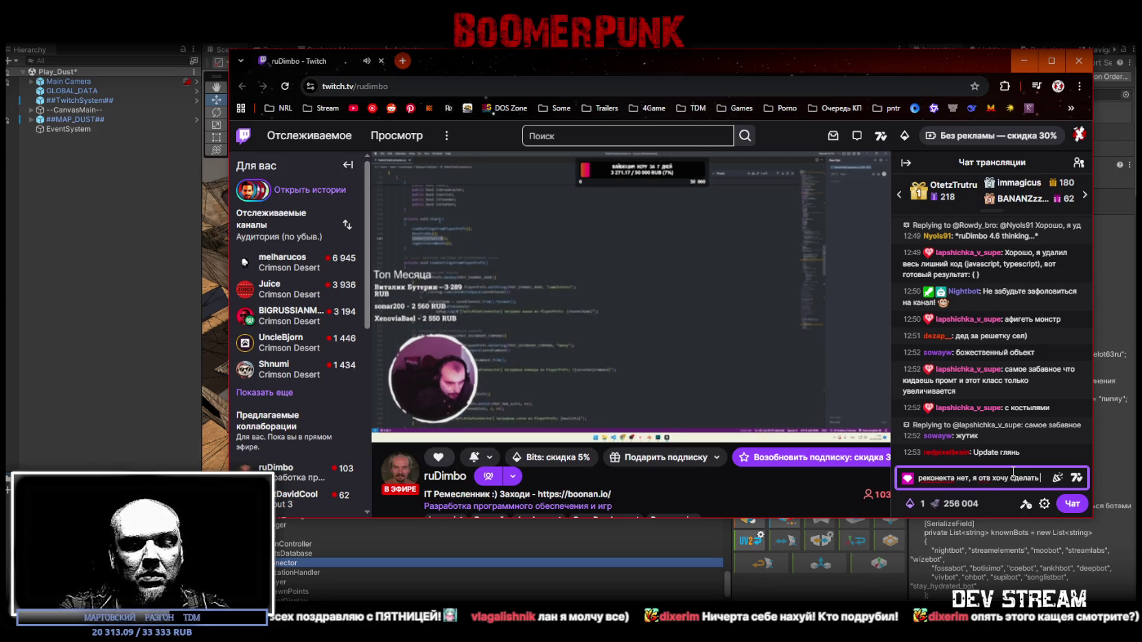
type(" его")
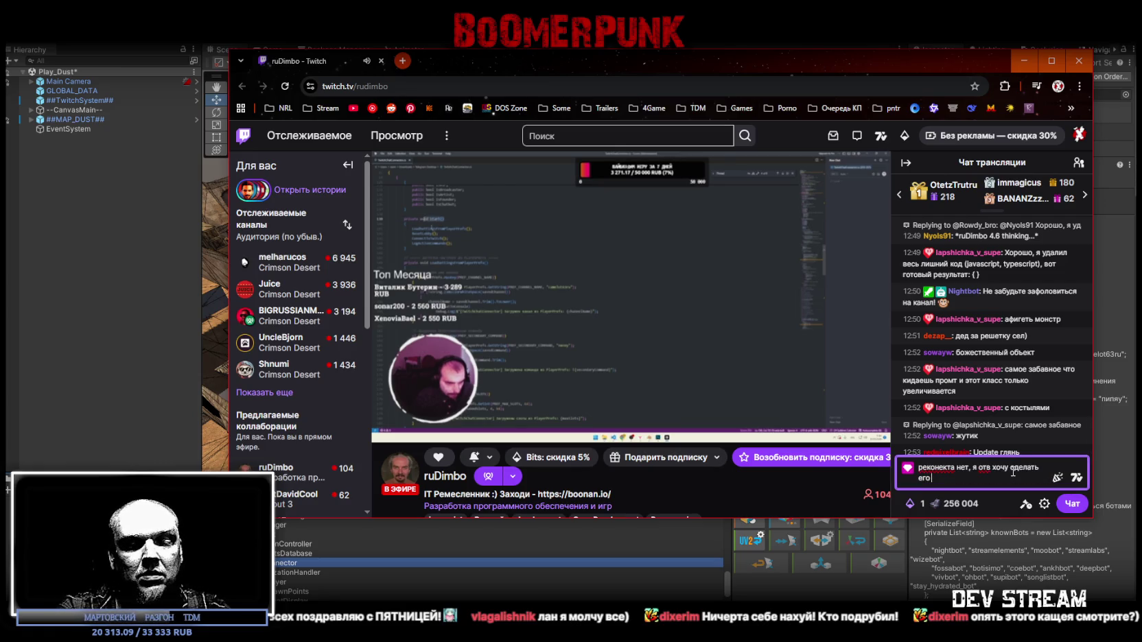
type(" даж")
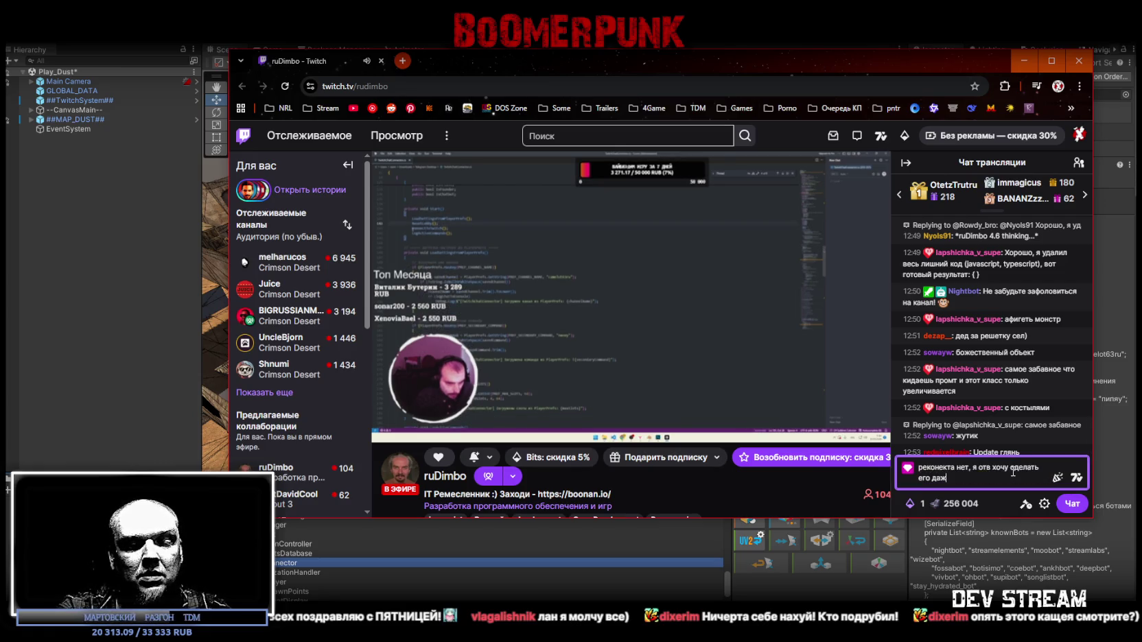
type("е без отвала к")
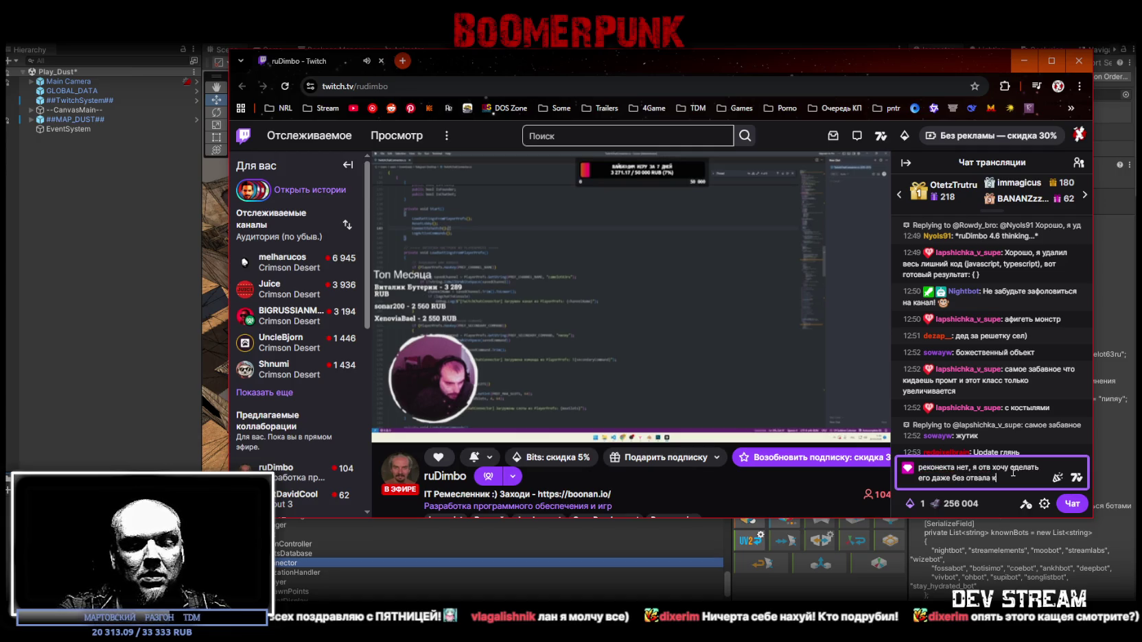
type("аждые пару секунд")
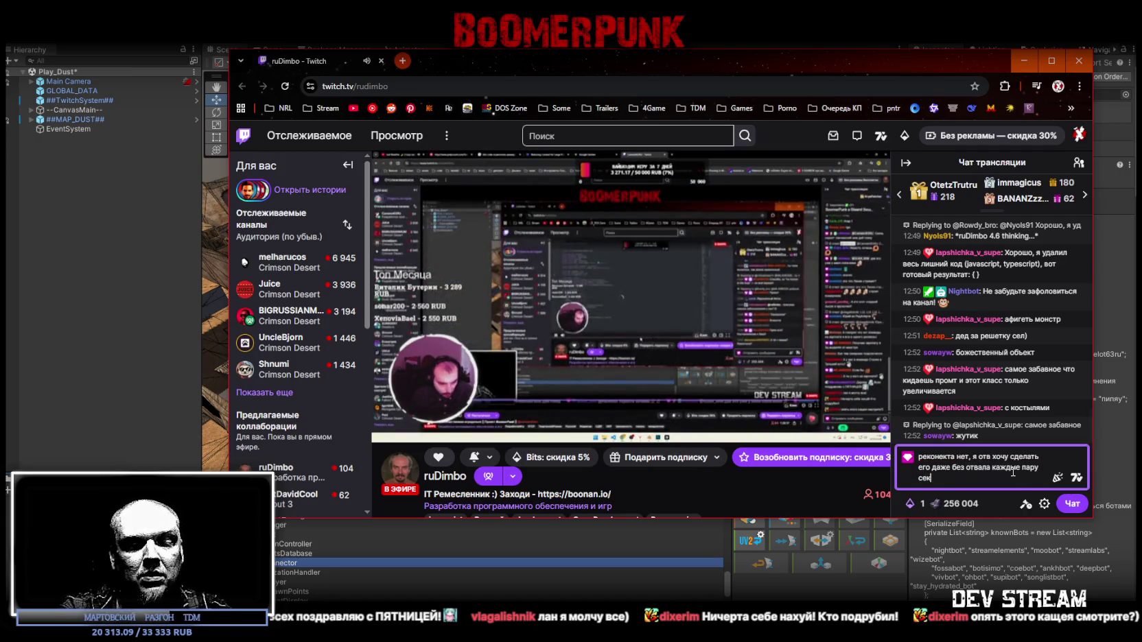
key("Return")
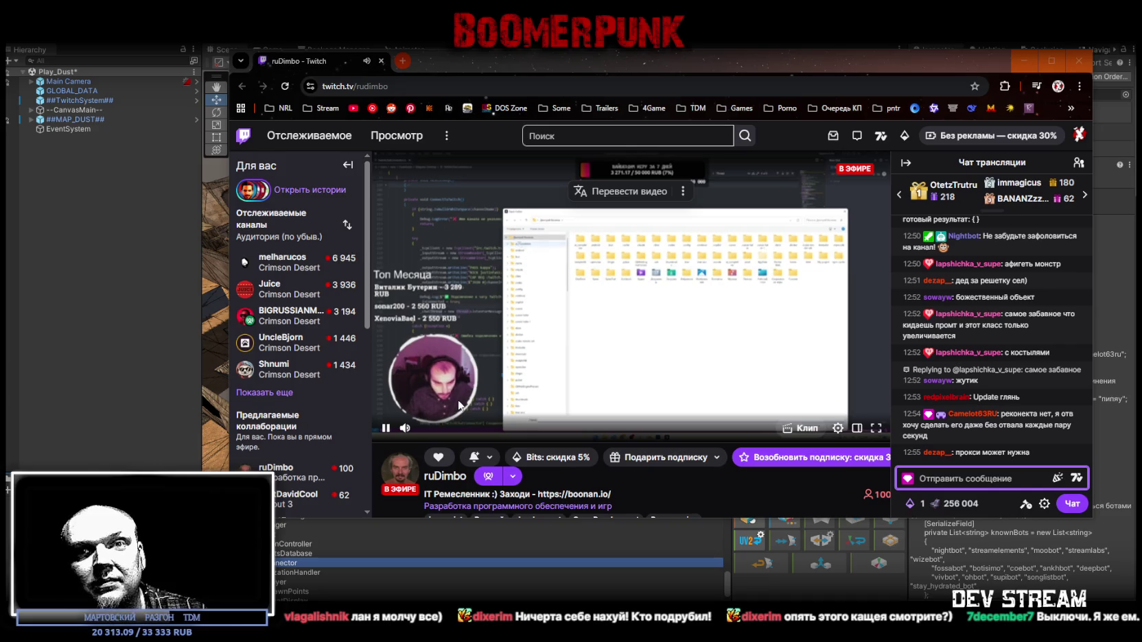
- Watch the stream and chat with the reconnect reply posted
mouse_move(488, 476)
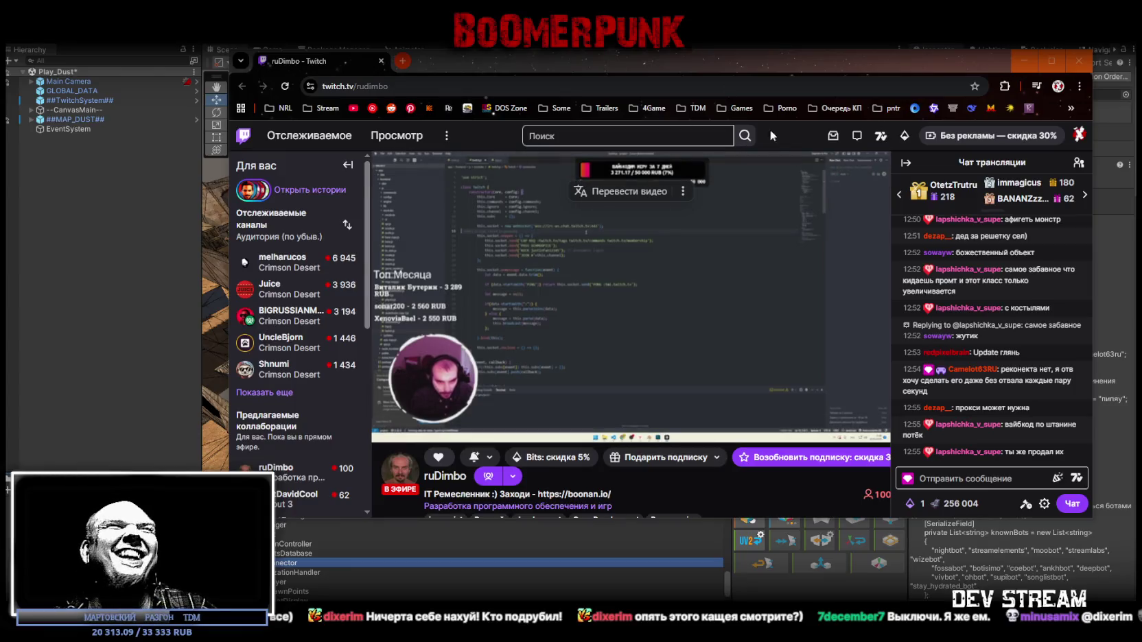
- Lower the browser window and select all code in the downloaded TwitchChatConnector.cs
mouse_move(661, 57)
left_mouse_down()
mouse_move(707, 476)
mouse_move(655, 147)
mouse_move(618, 132)
left_mouse_up()
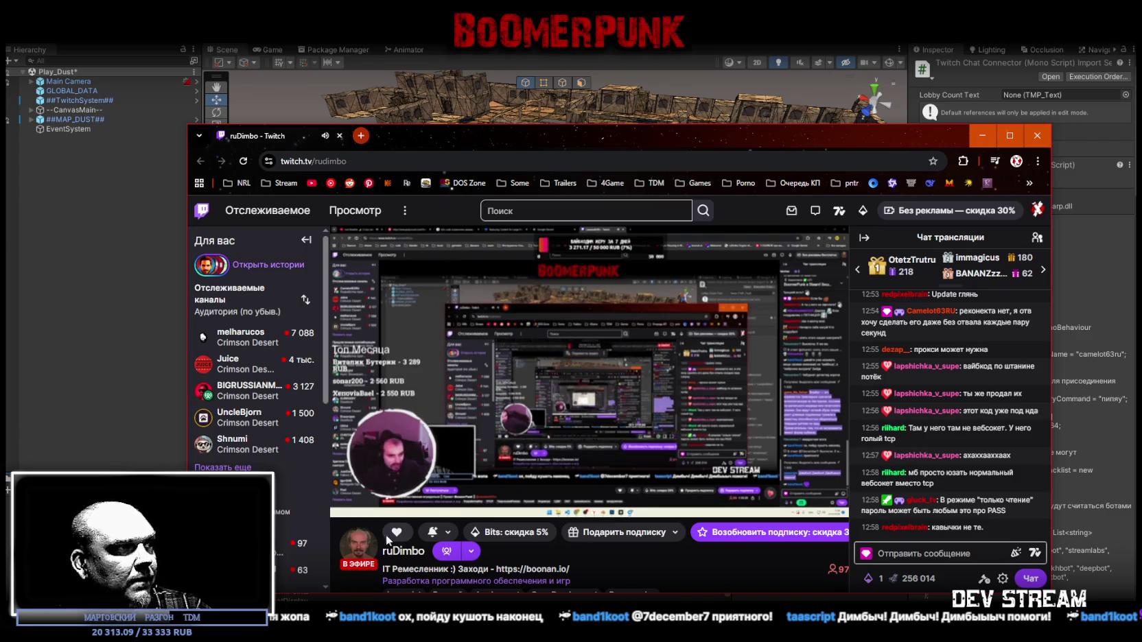
mouse_move(367, 506)
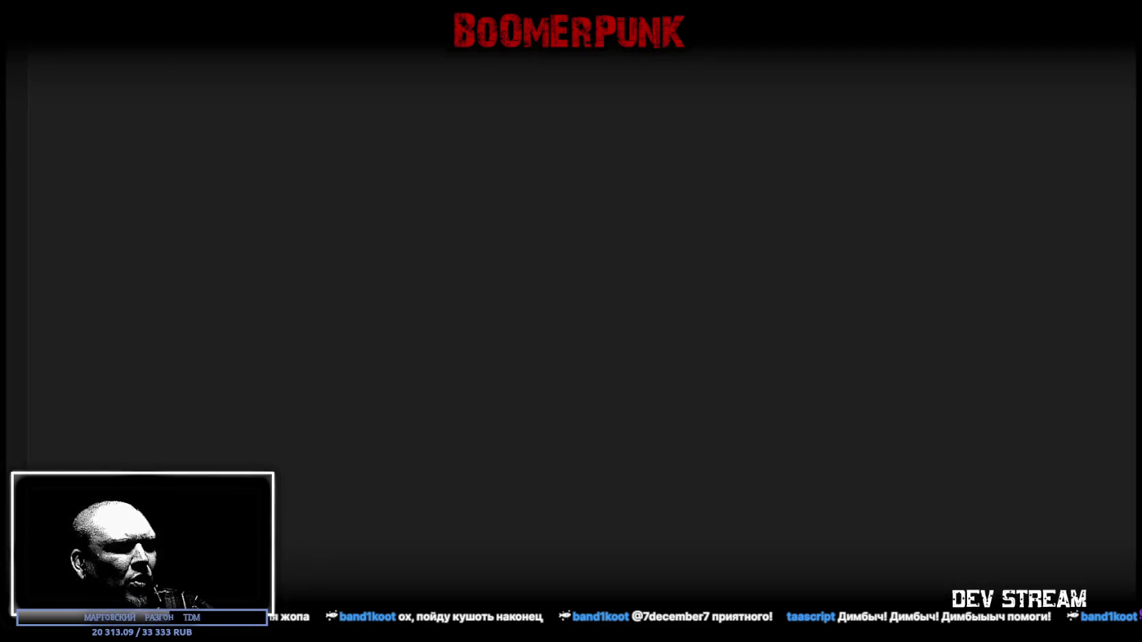
left_click(624, 400)
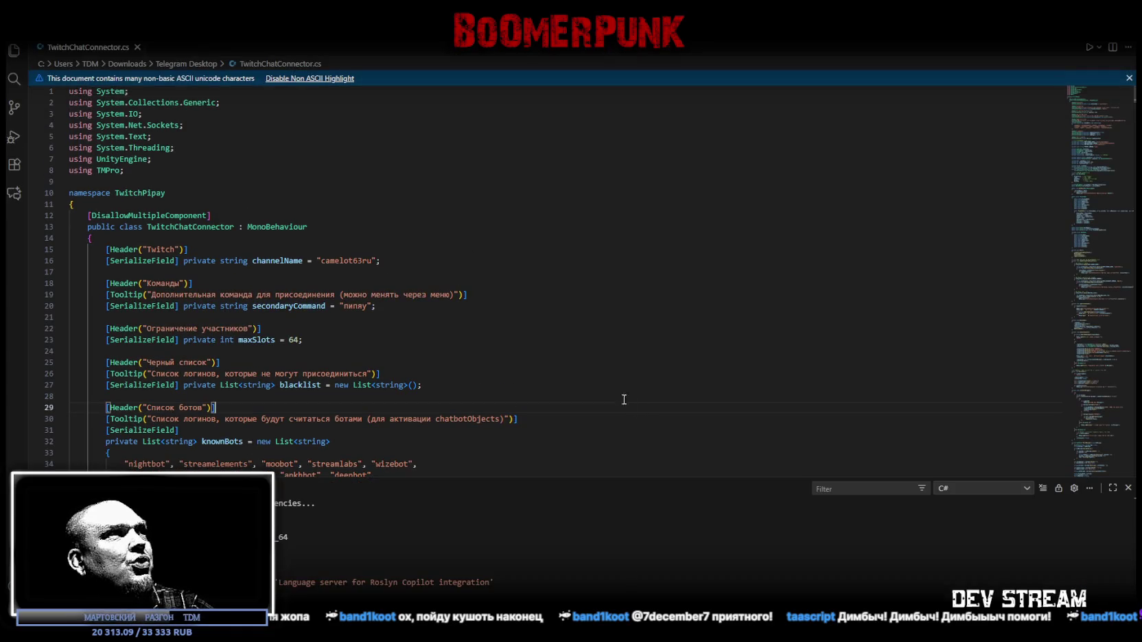
scroll(546, 324, "down", 3)
scroll(586, 329, "up", 3)
key("ctrl+a")
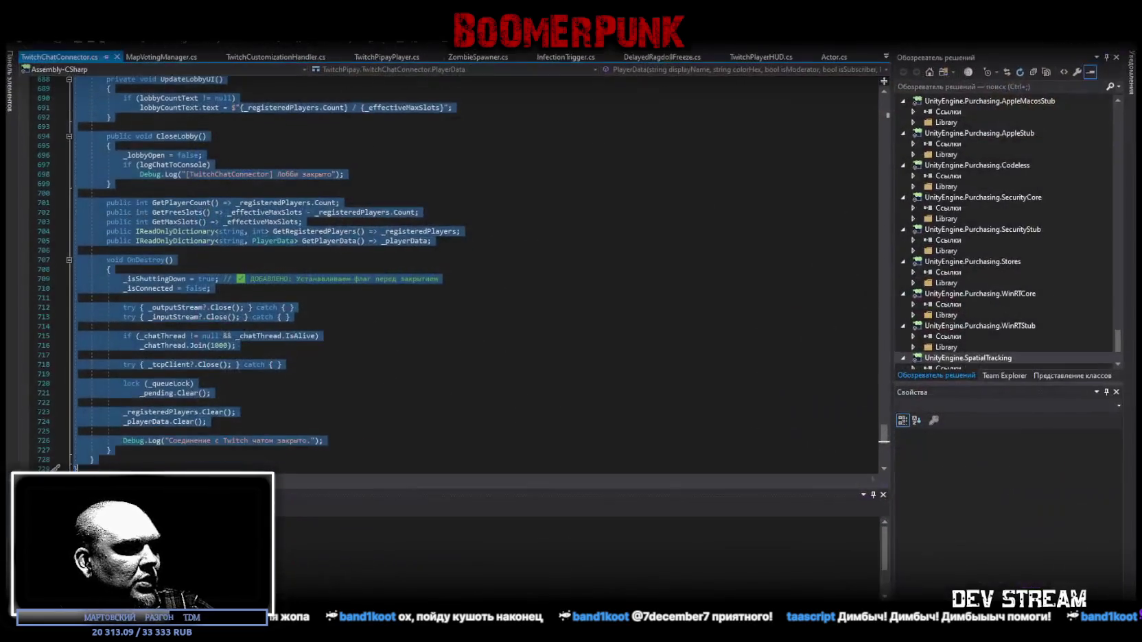
- Paste the new code over the project's TwitchChatConnector script and save it
scroll(324, 400, "down", 5)
scroll(221, 427, "up", 5)
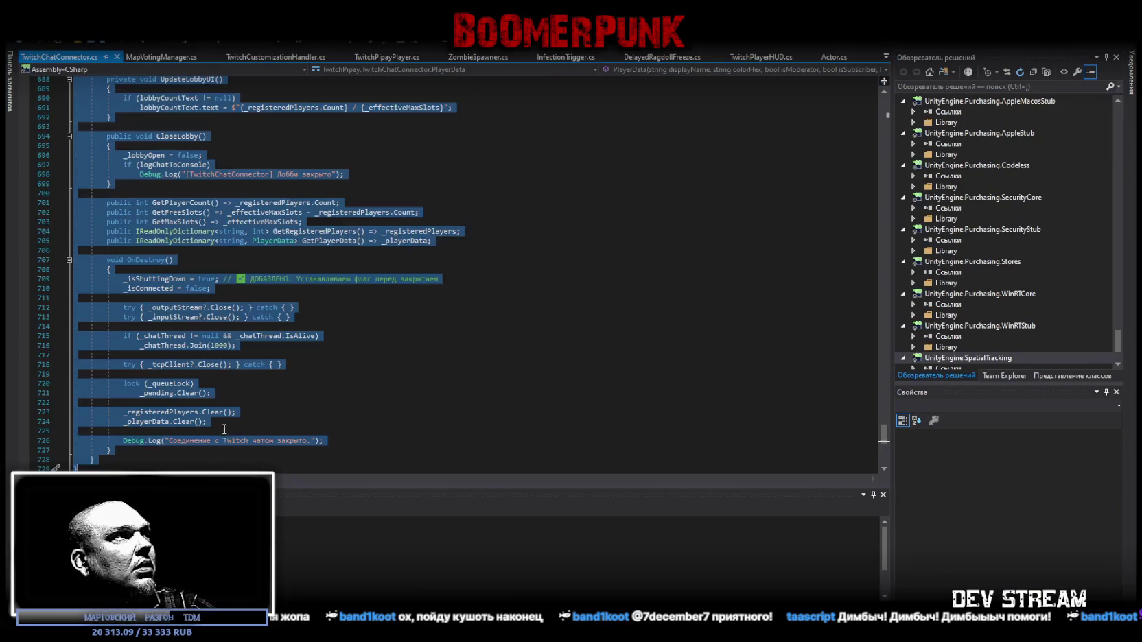
key("ctrl+v")
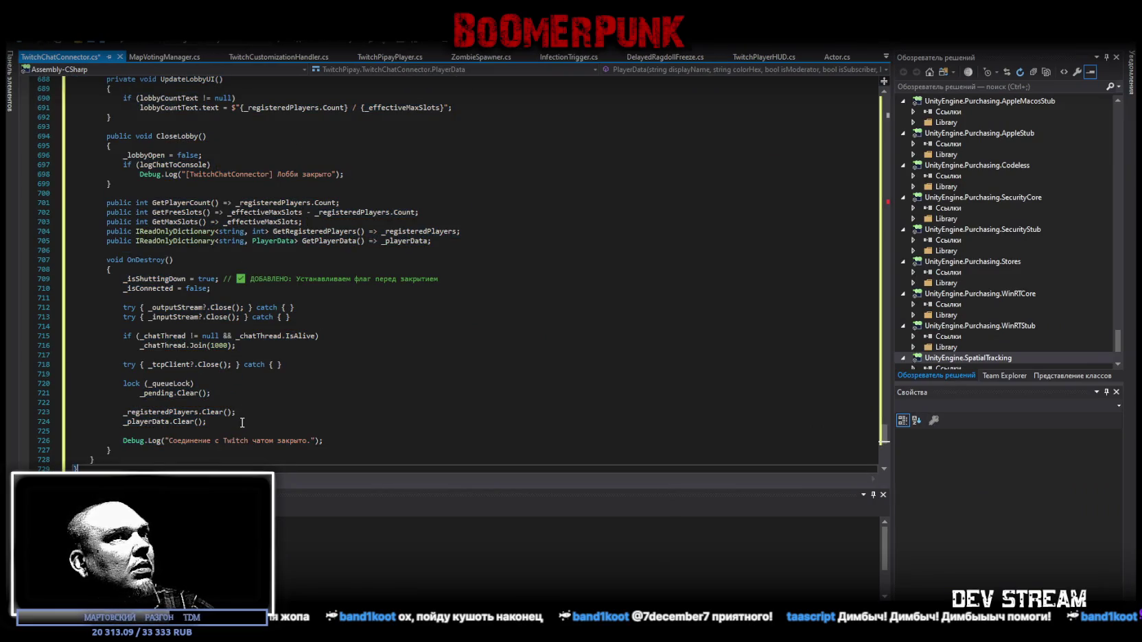
key("ctrl+s")
- Replace the PASS string's single quotes and stray @ with double quotes on line 222
scroll(669, 300, "up", 3)
left_click_drag(885, 431, 898, 206)
scroll(329, 295, "down", 1)
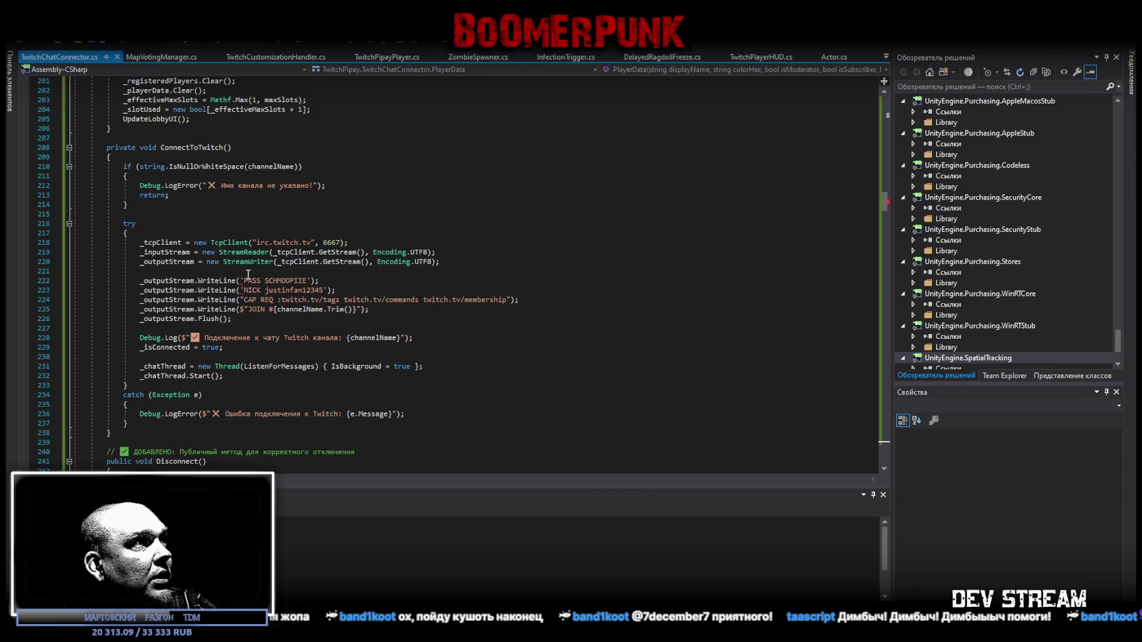
left_click(242, 279)
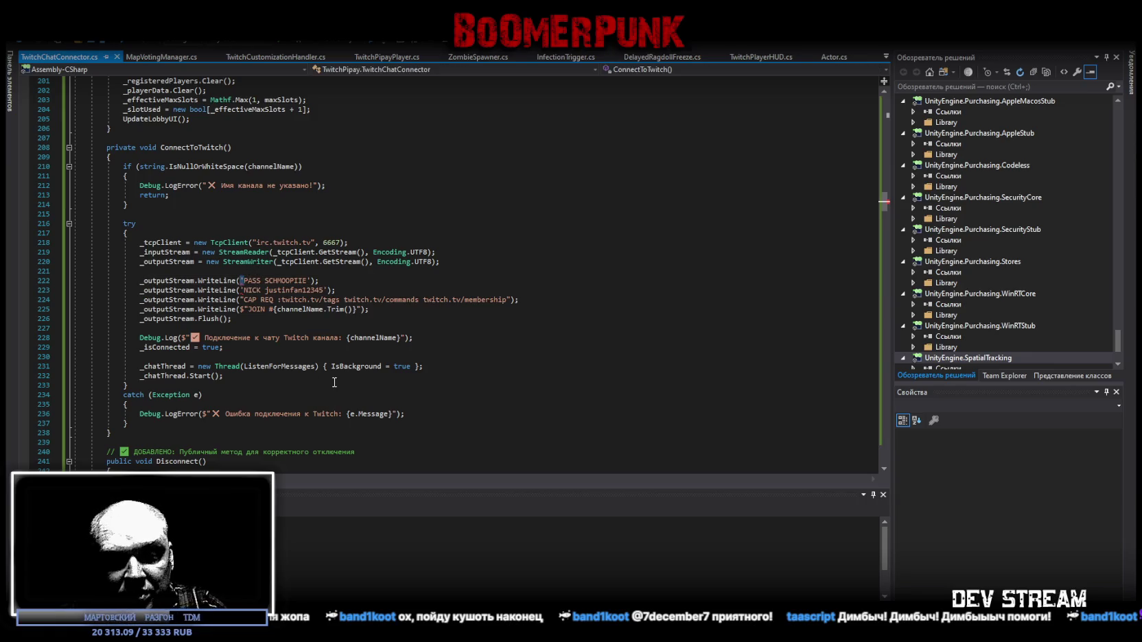
key("Delete")
type("\"")
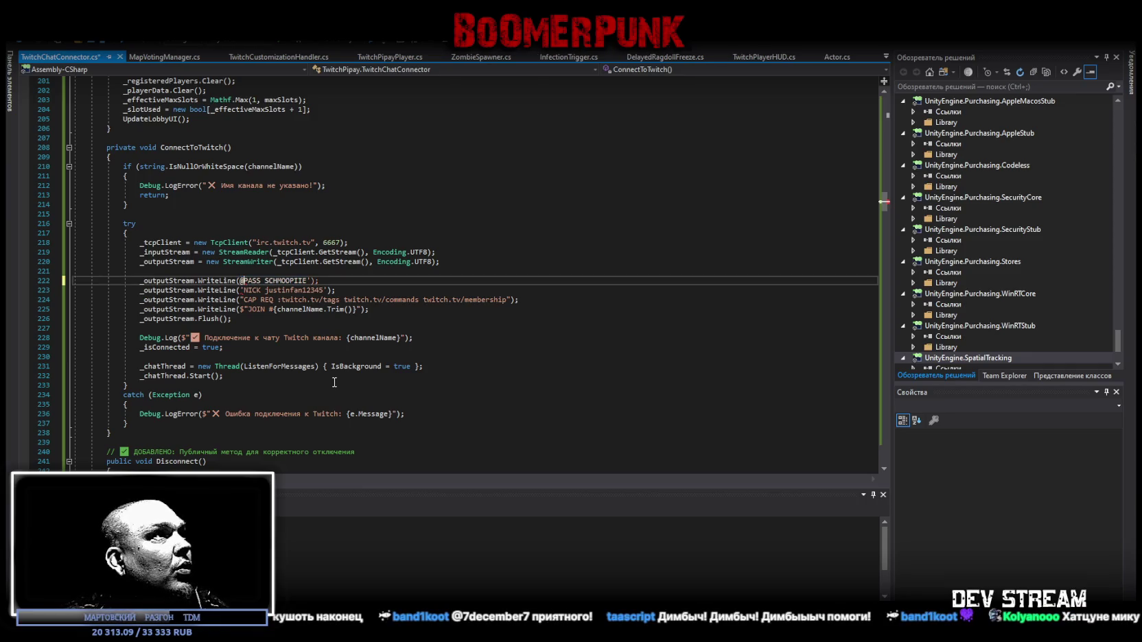
key("BackSpace")
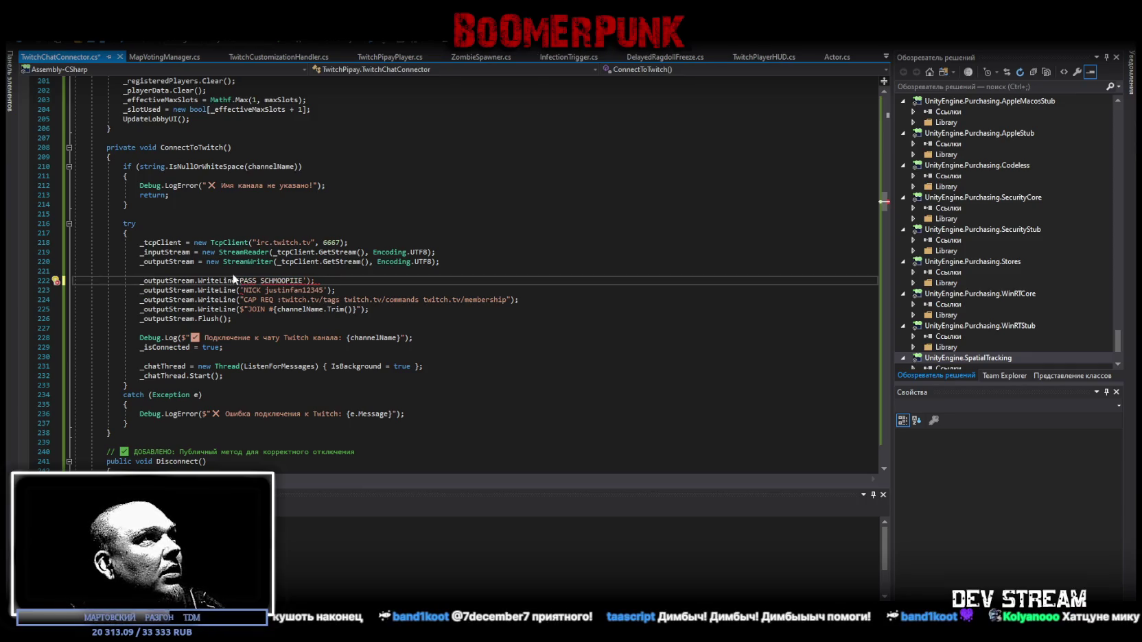
type("\"")
key("Delete")
type("\"")
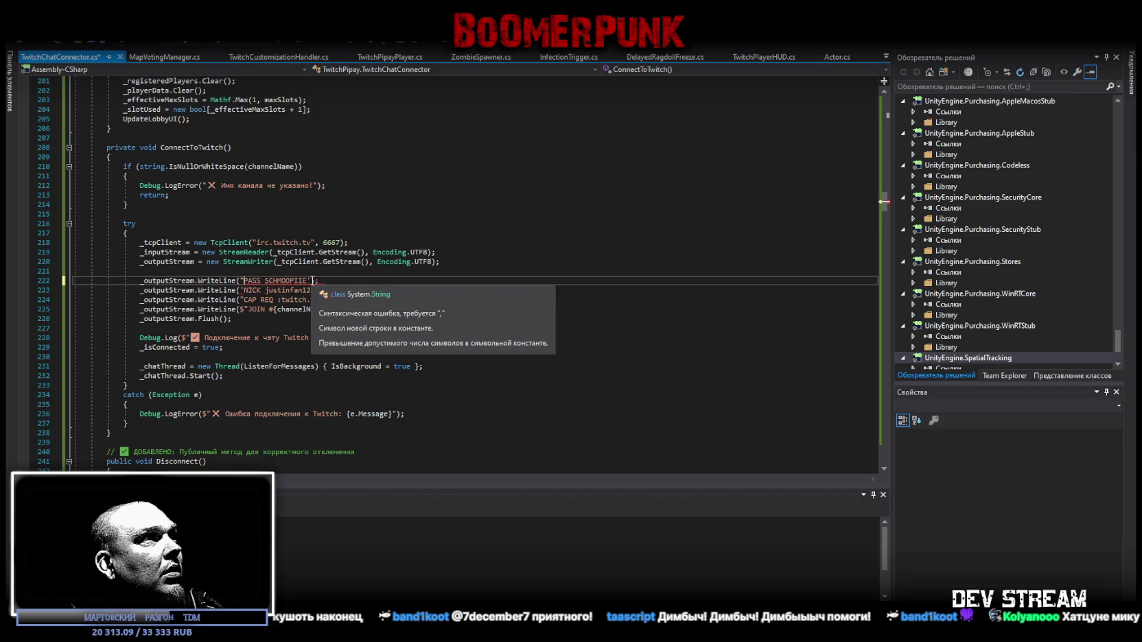
- Give the NICK string double quotes, save the script, and return to Unity to recompile
left_click(241, 290)
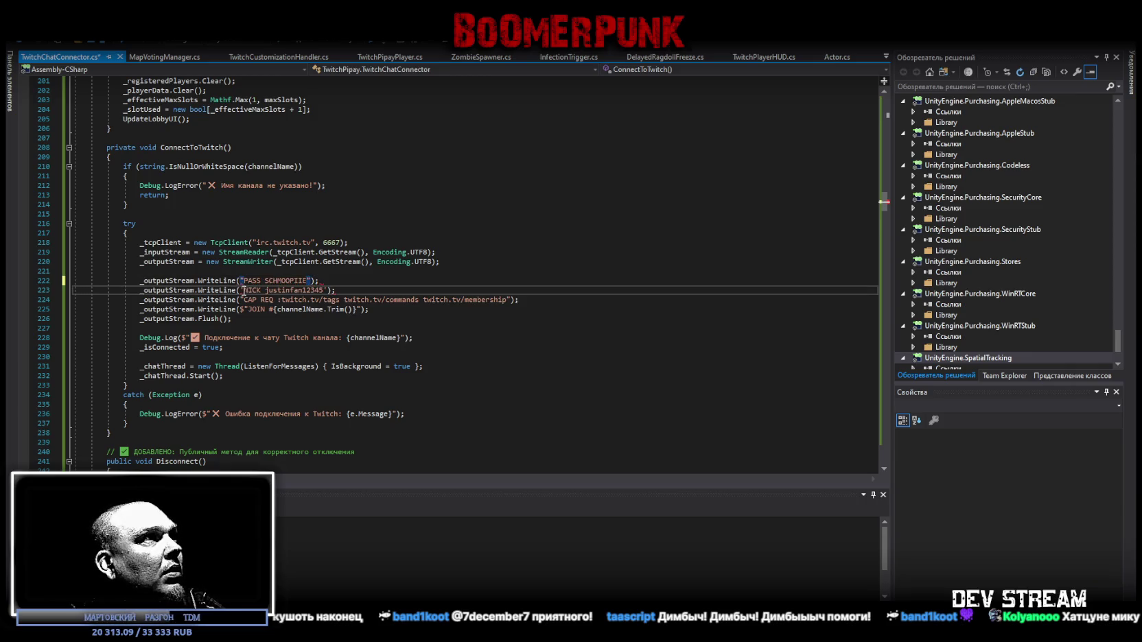
left_click(241, 290)
type("\"")
left_click(330, 290)
key("BackSpace")
type("\"")
left_click(474, 329)
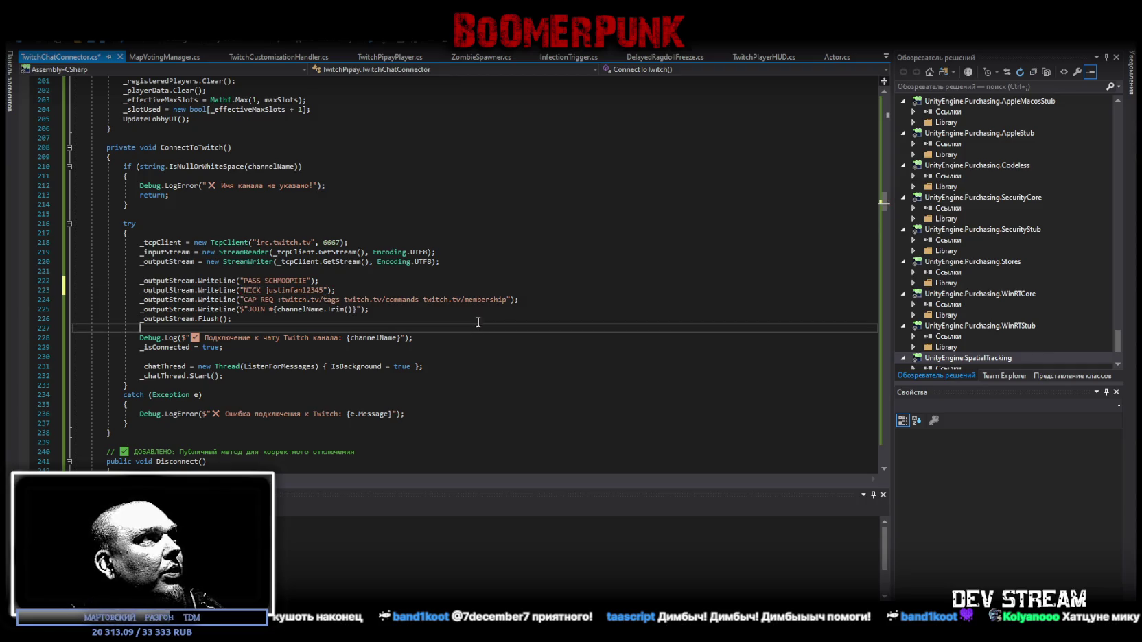
key("ctrl+s")
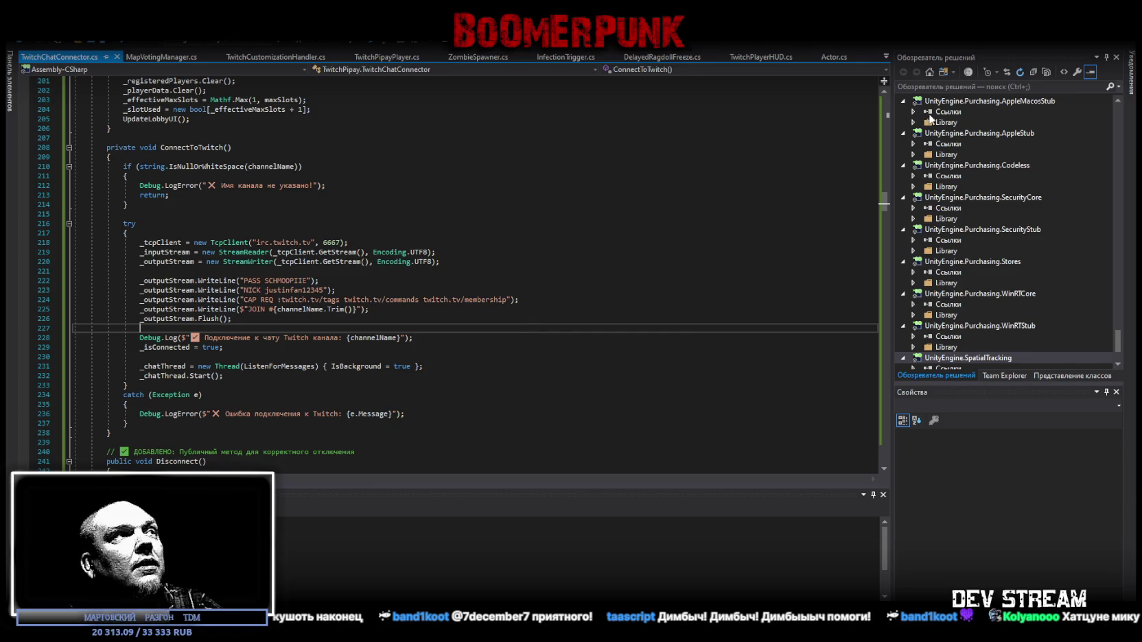
key("alt+Tab")
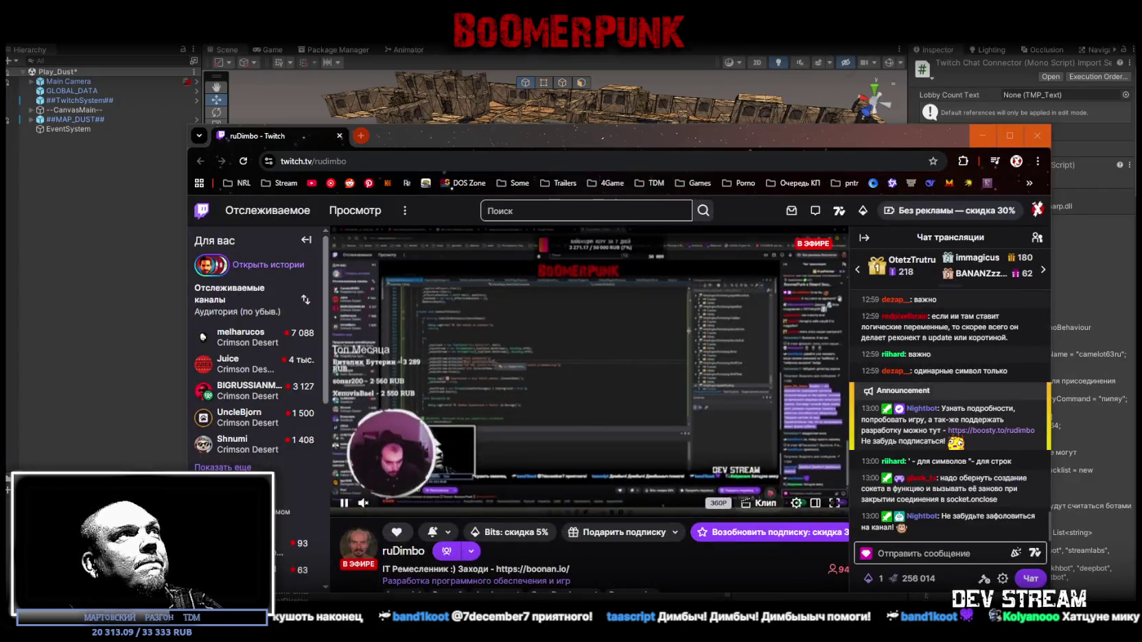
key("alt+Tab")
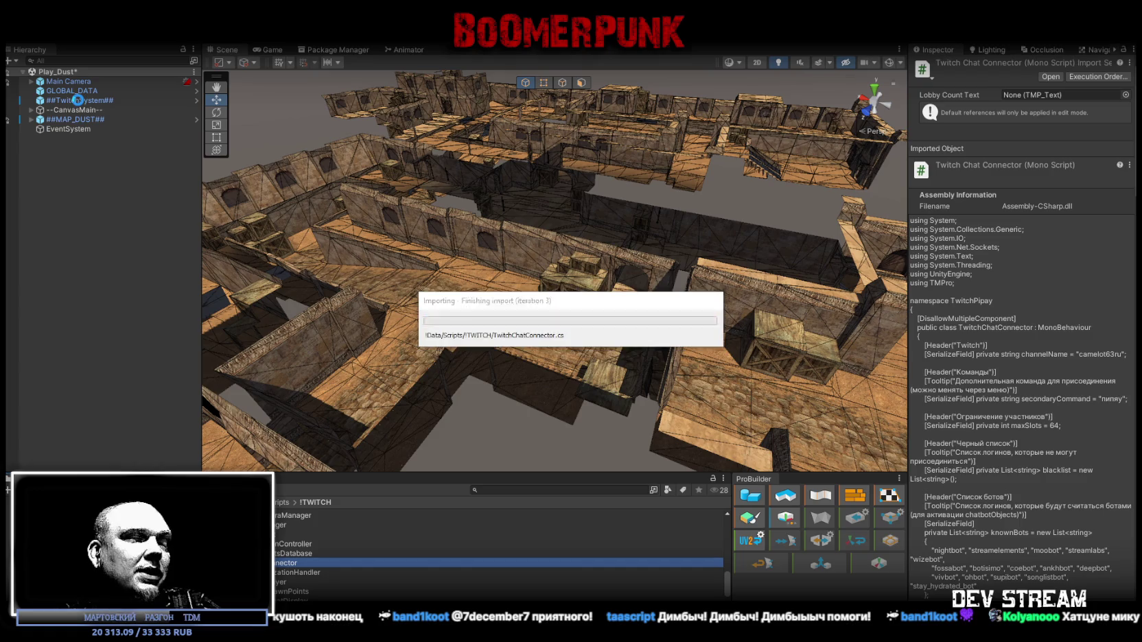
- Select ##TwitchSystem## in the Hierarchy to view its connector settings
left_click(78, 100)
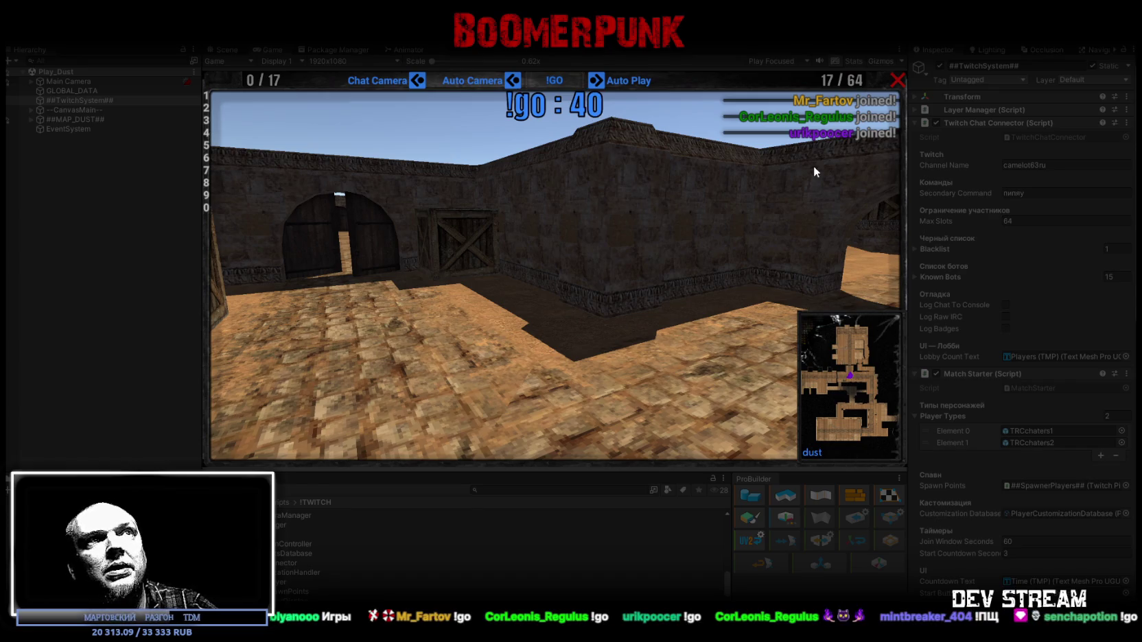
- Show the Console below the running game while the Dust lobby fills to 17 players
left_click(77, 479)
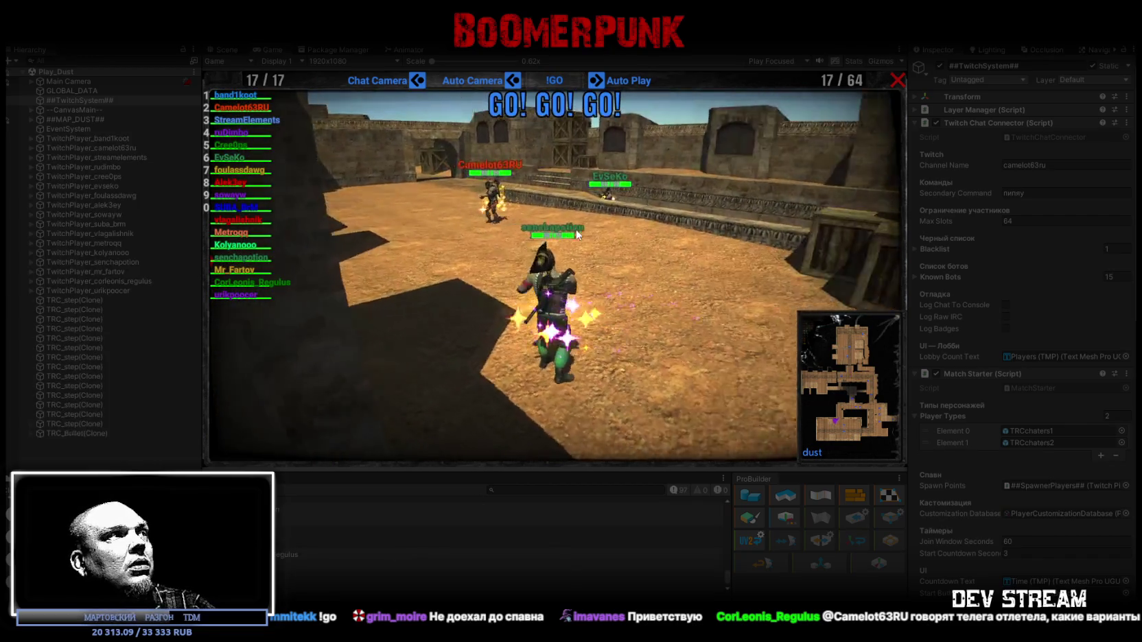
- Show the kills, damage and wins scoreboard, scroll the Console down, then switch to TwitchChatConnector.cs
key("Tab")
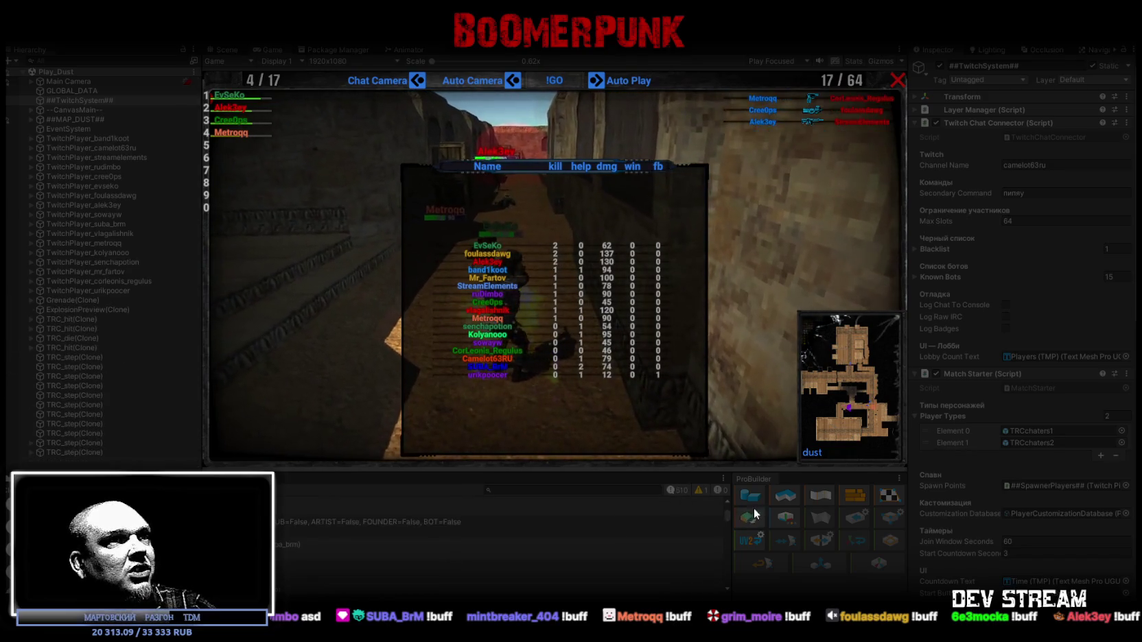
left_click_drag(726, 515, 725, 596)
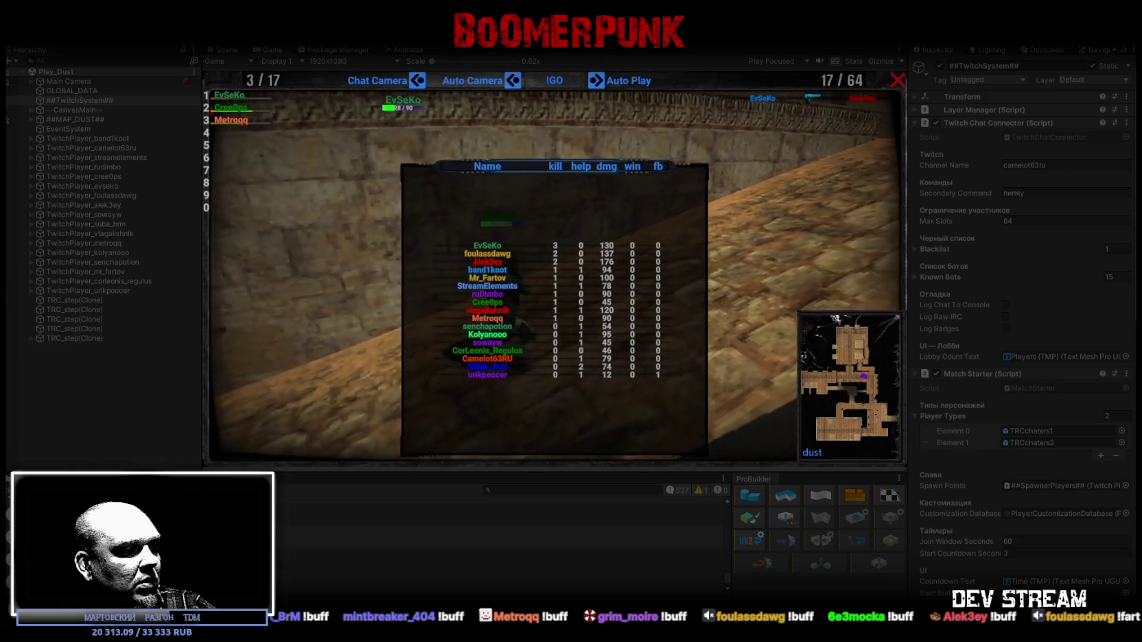
key("alt+Tab")
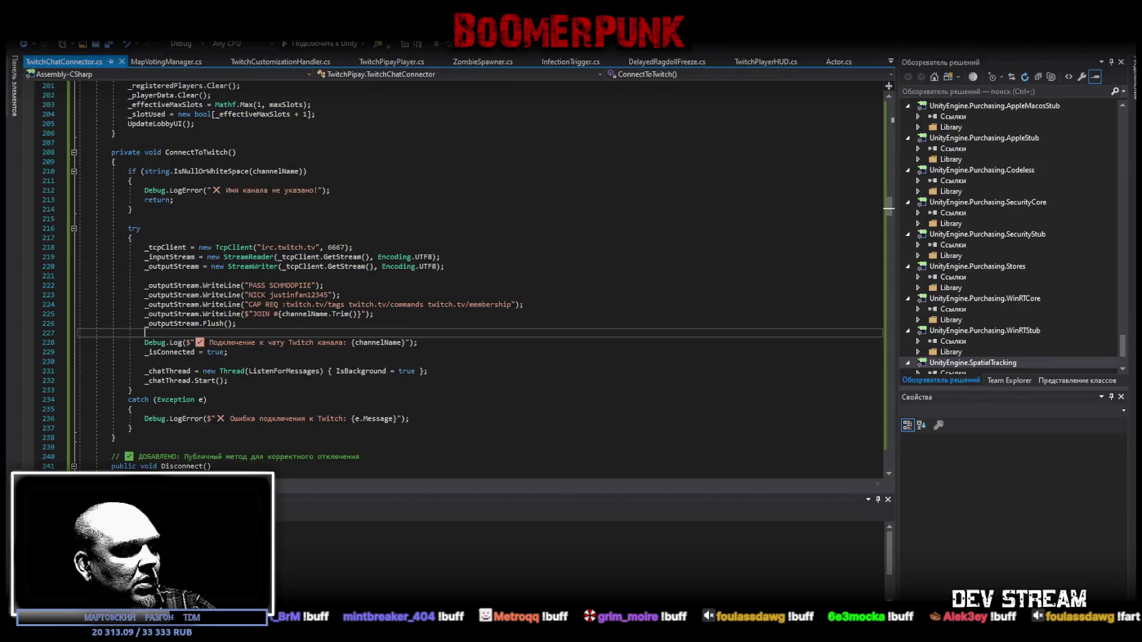
- Return from the Twitch connection code to the running Dust match in Unity
key("alt+Tab")
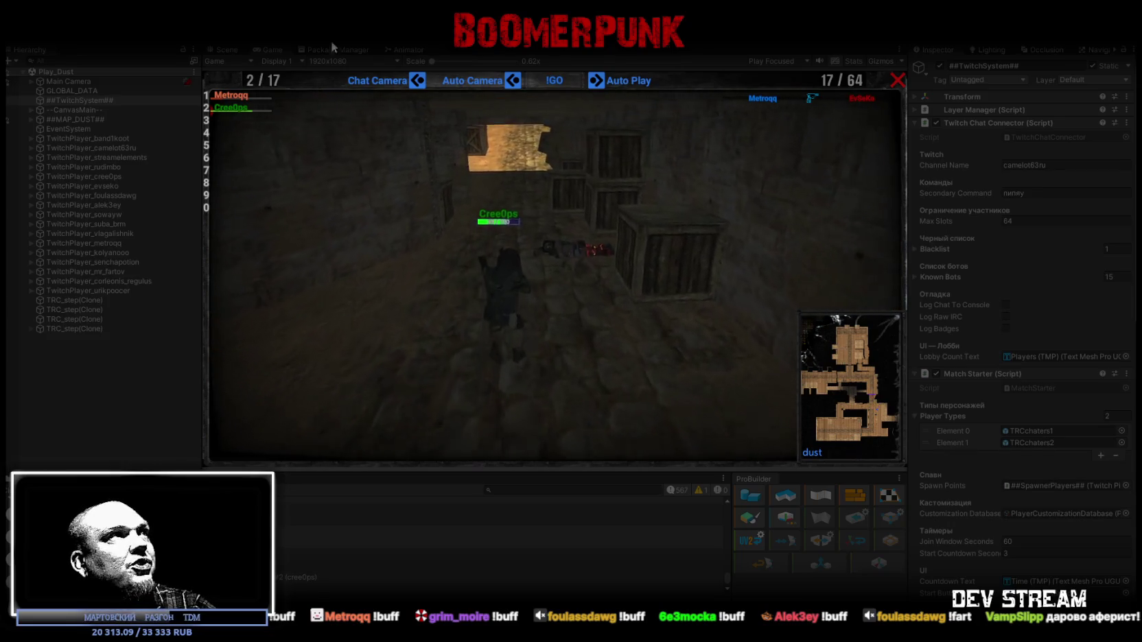
- Maximize the Game view to watch the round end and map vote, then stop Play mode
double_click(272, 49)
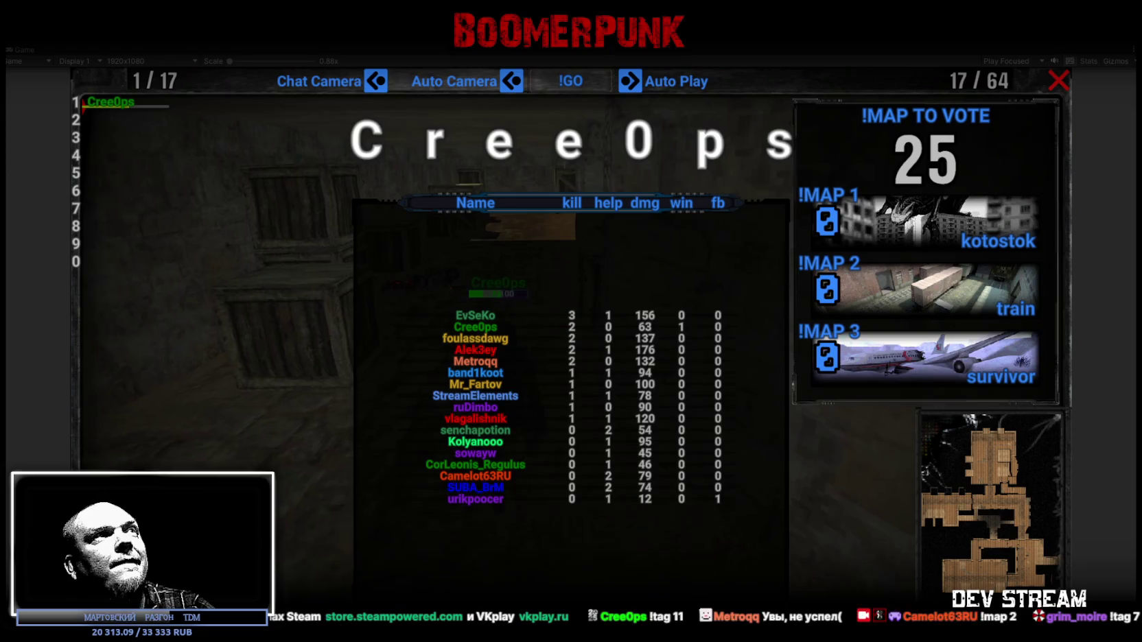
key("ctrl+p")
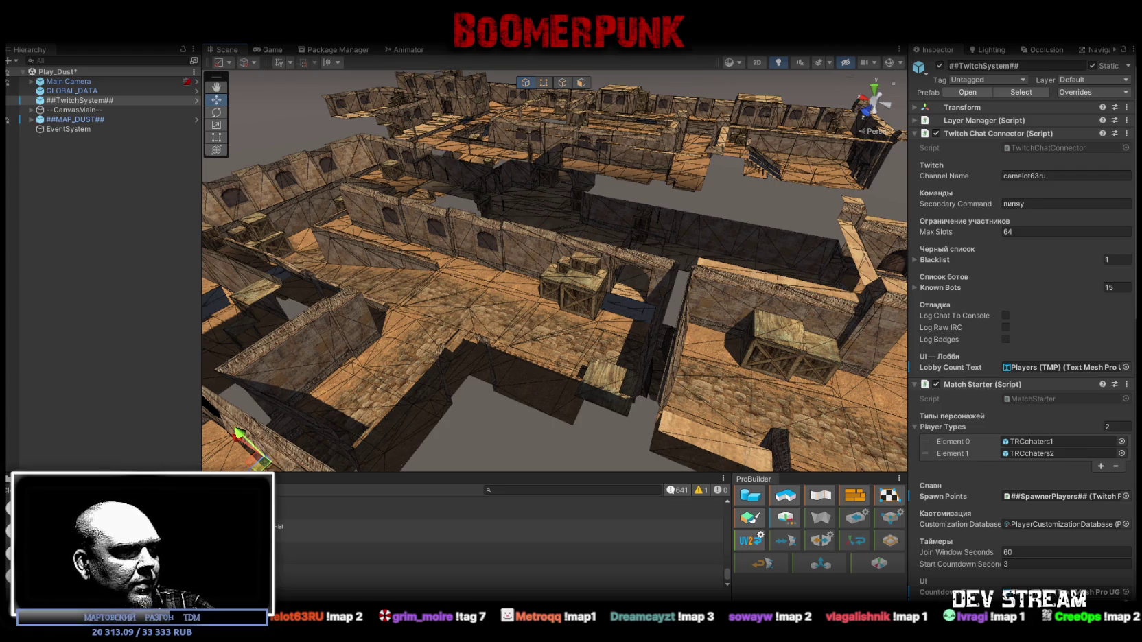
key("alt+Tab")
- Replace TwitchChatConnector.cs with the pasted auto-reconnect version, save it, and return to Unity
scroll(510, 311, "down", 7)
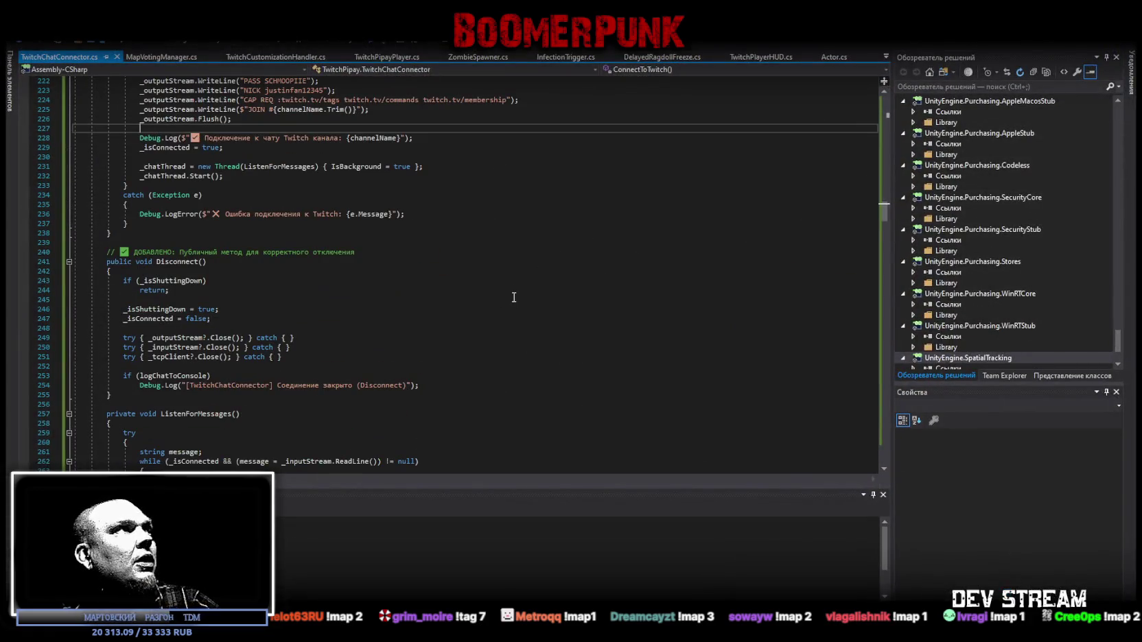
left_click(520, 353)
key("ctrl+a")
key("ctrl+v")
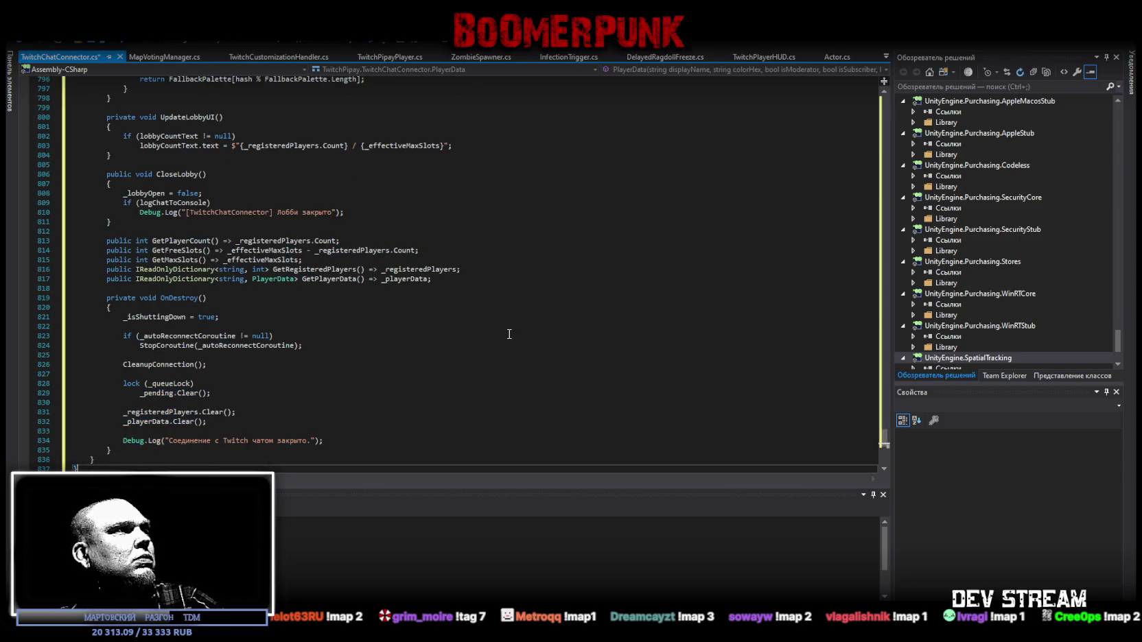
key("ctrl+s")
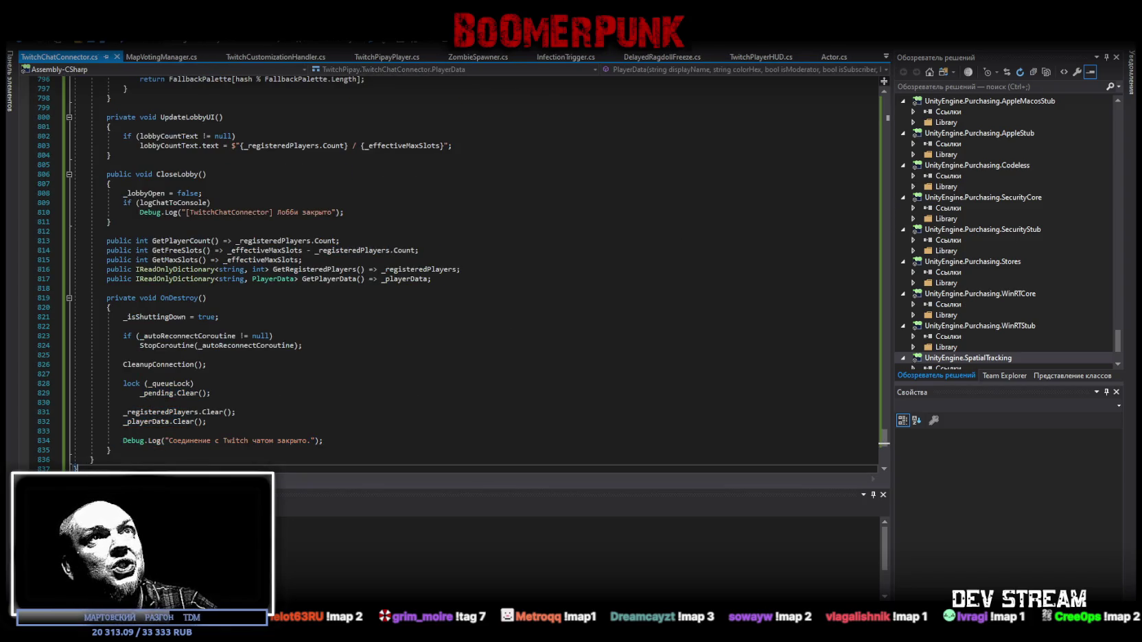
key("alt+Tab")
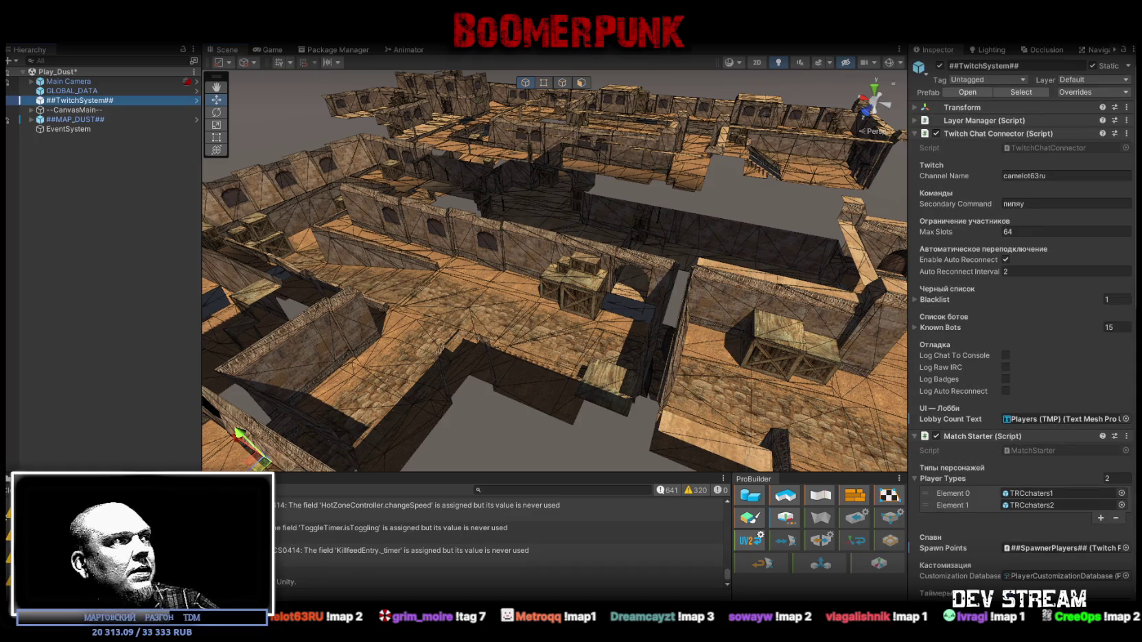
- Clear the Console and inspect ##MAP_DUST##, GLOBAL_DATA and the --CanvasMain-- objects MapBack and MapRandomer
left_click(219, 489)
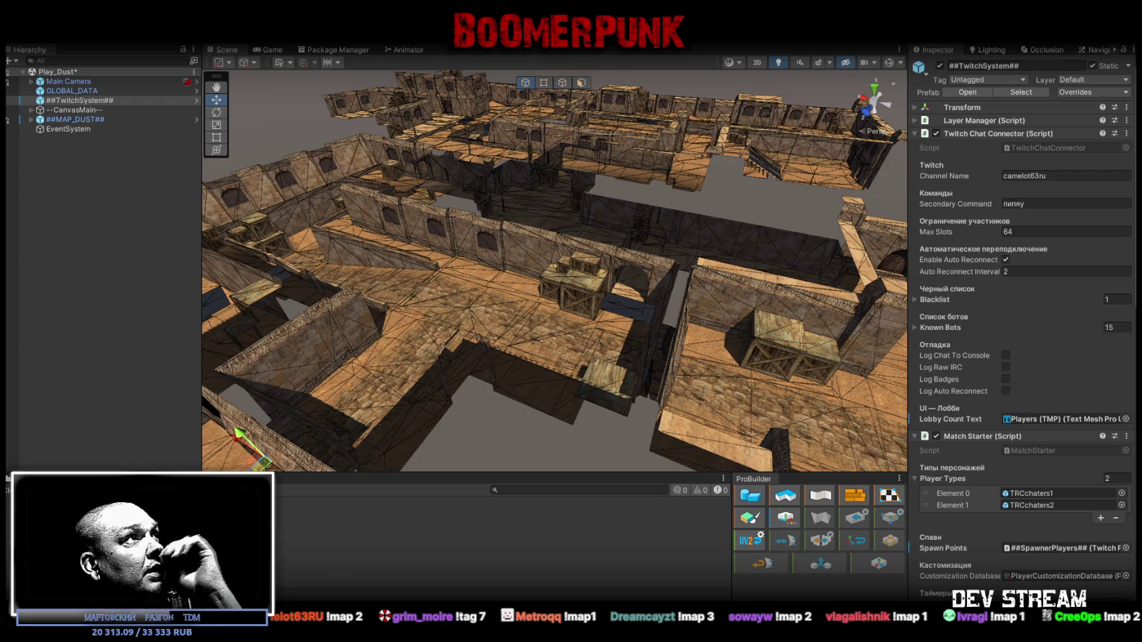
left_click(50, 121)
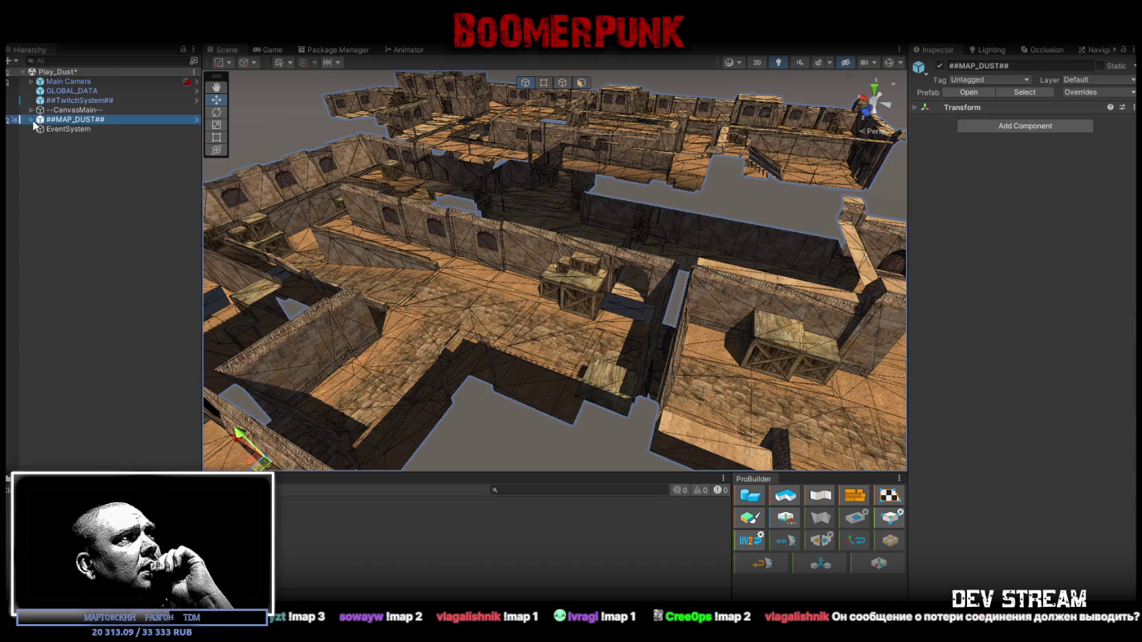
left_click(52, 91)
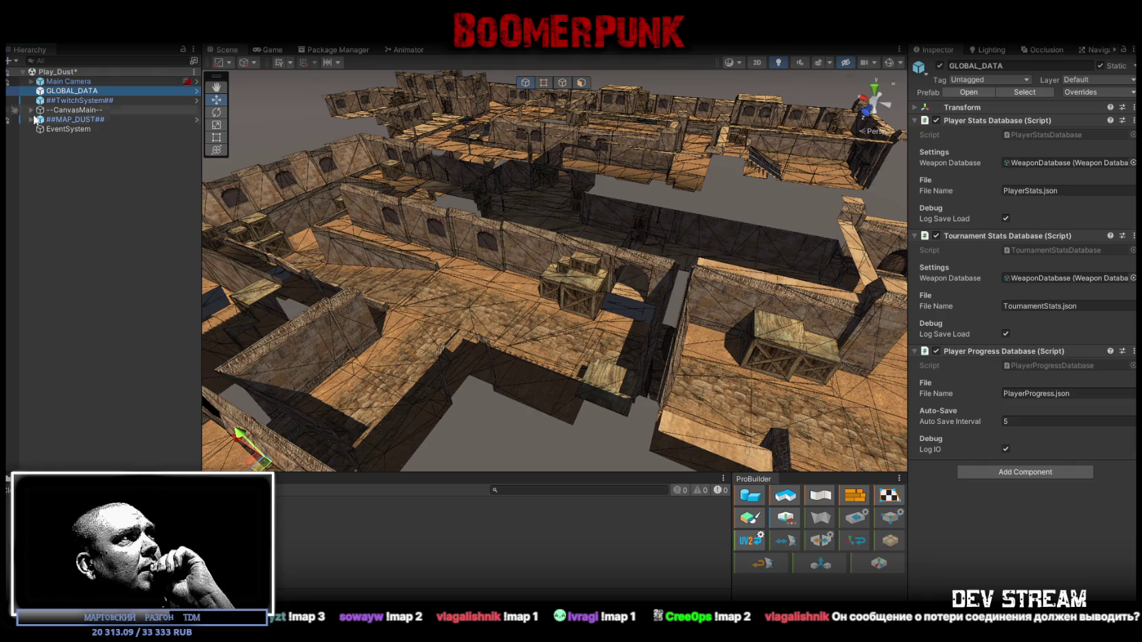
left_click(31, 110)
left_click(78, 129)
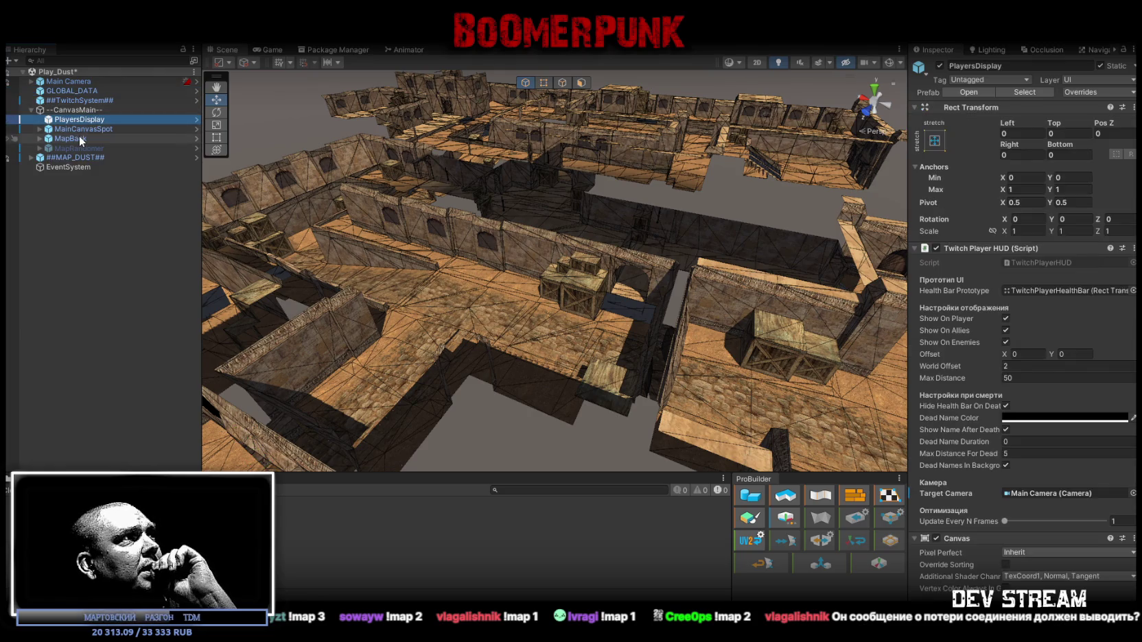
left_click(74, 139)
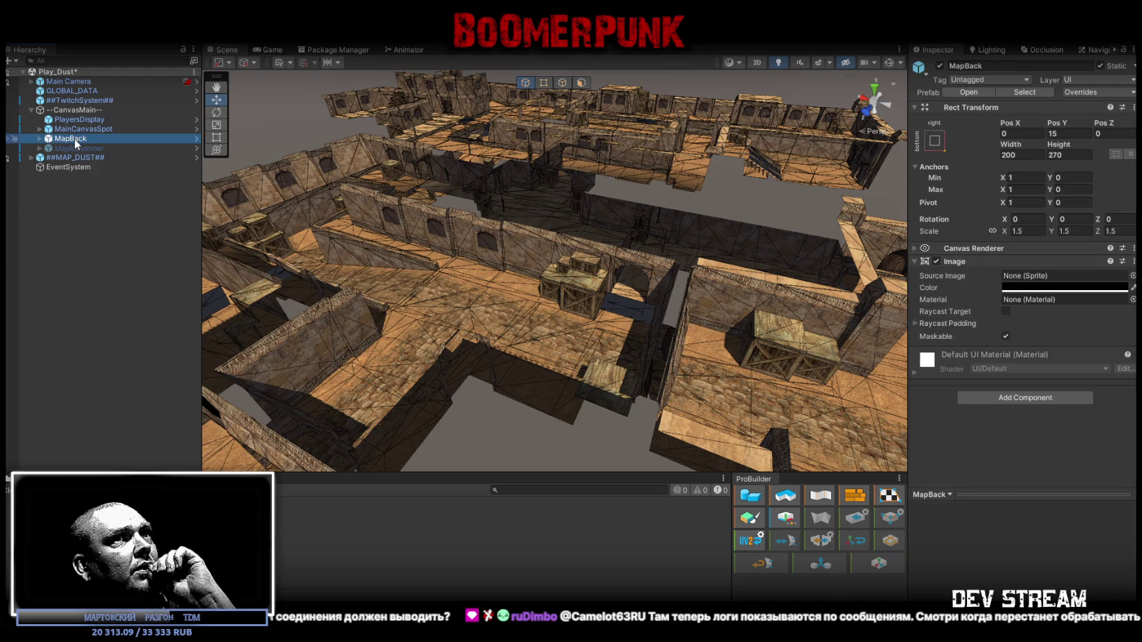
left_click(59, 149)
left_click(57, 138)
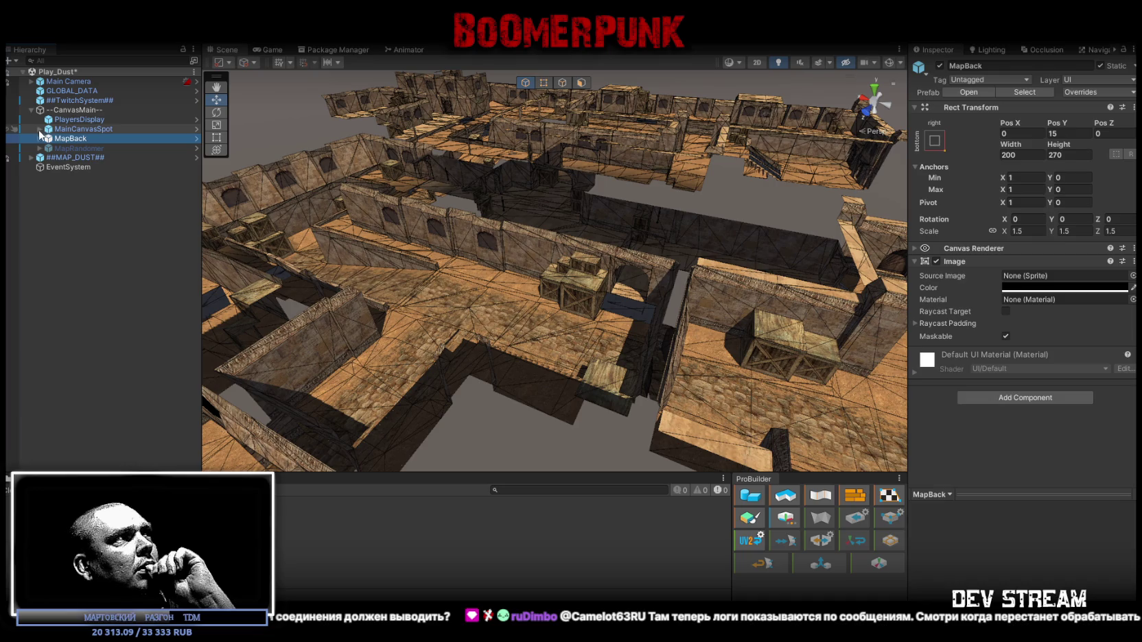
- Expand MainCanvasSpot and display MapEventsManager's C4onA and C4onB map events
left_click(43, 130)
left_click(40, 130)
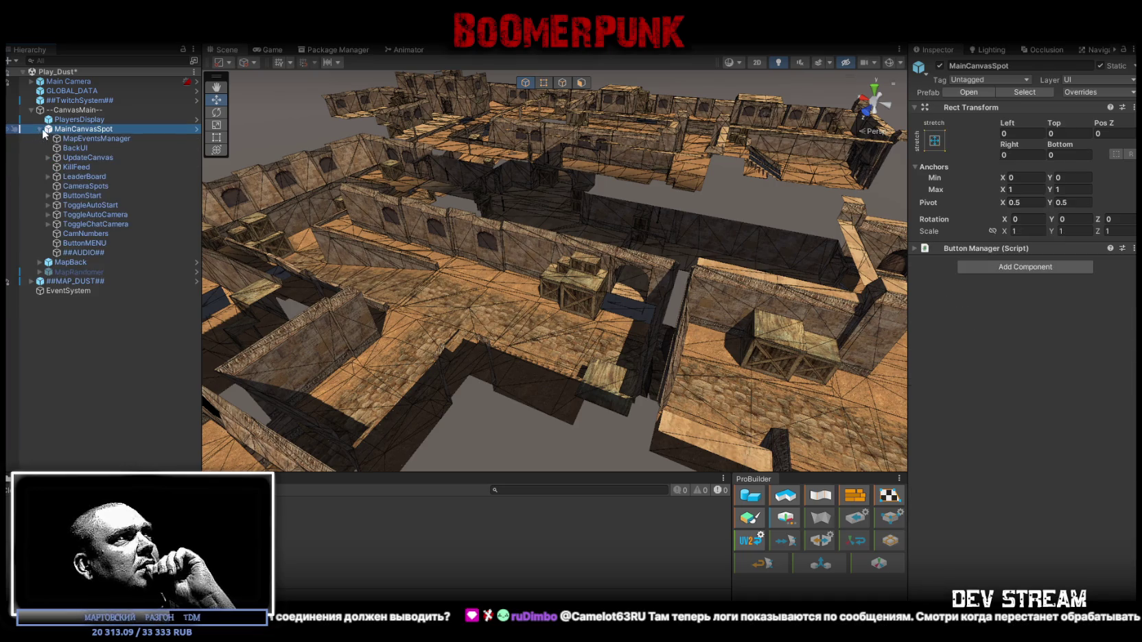
left_click(129, 138)
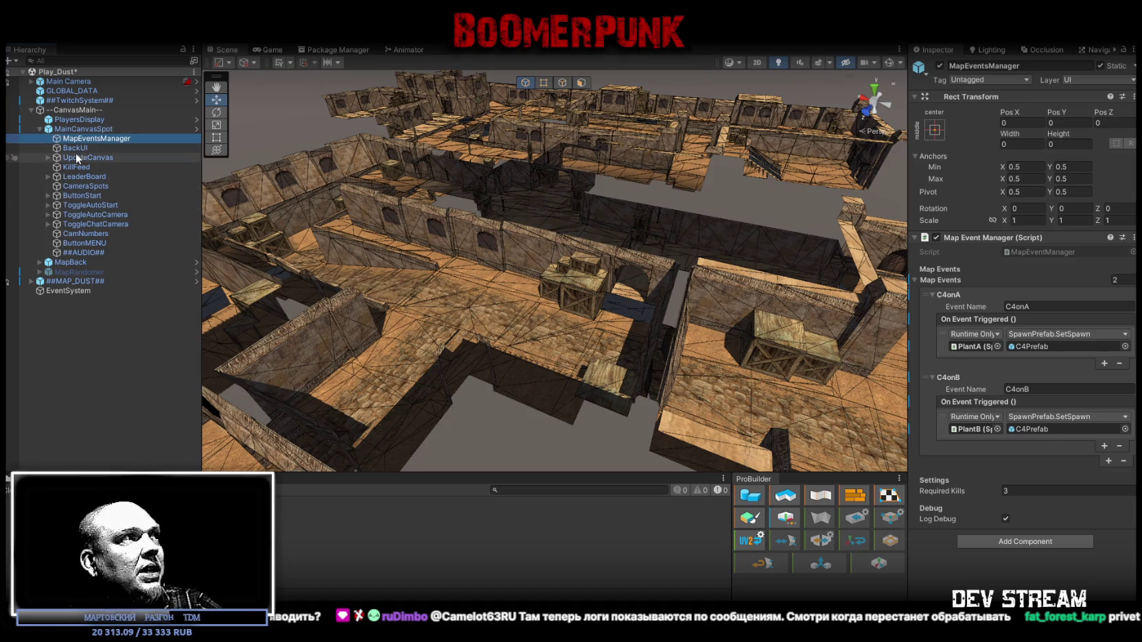
- Inspect LeaderBoard, ToggleAutoStart, CamNumbers and ToggleChatCamera, then view ##TwitchSystem##'s connector and match settings
left_click(86, 176)
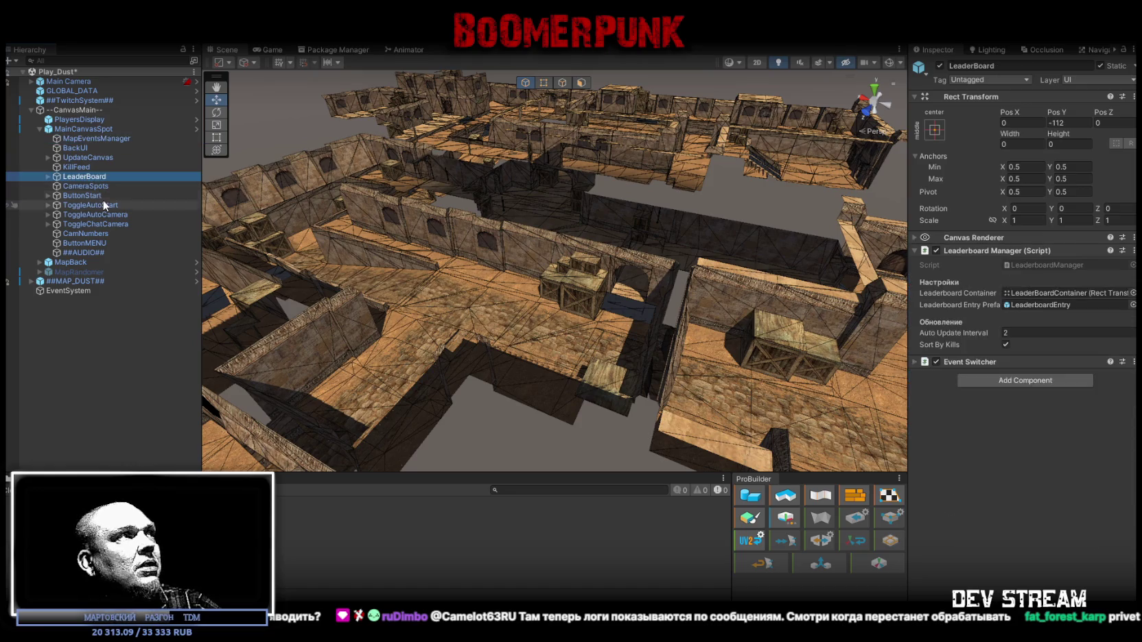
left_click(103, 202)
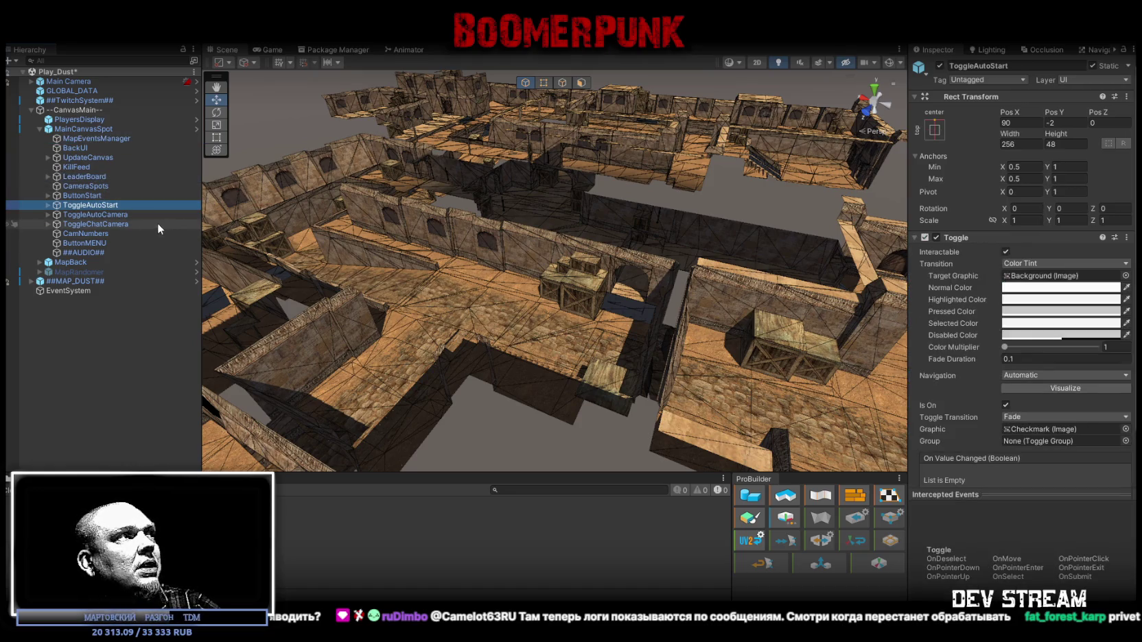
left_click(103, 233)
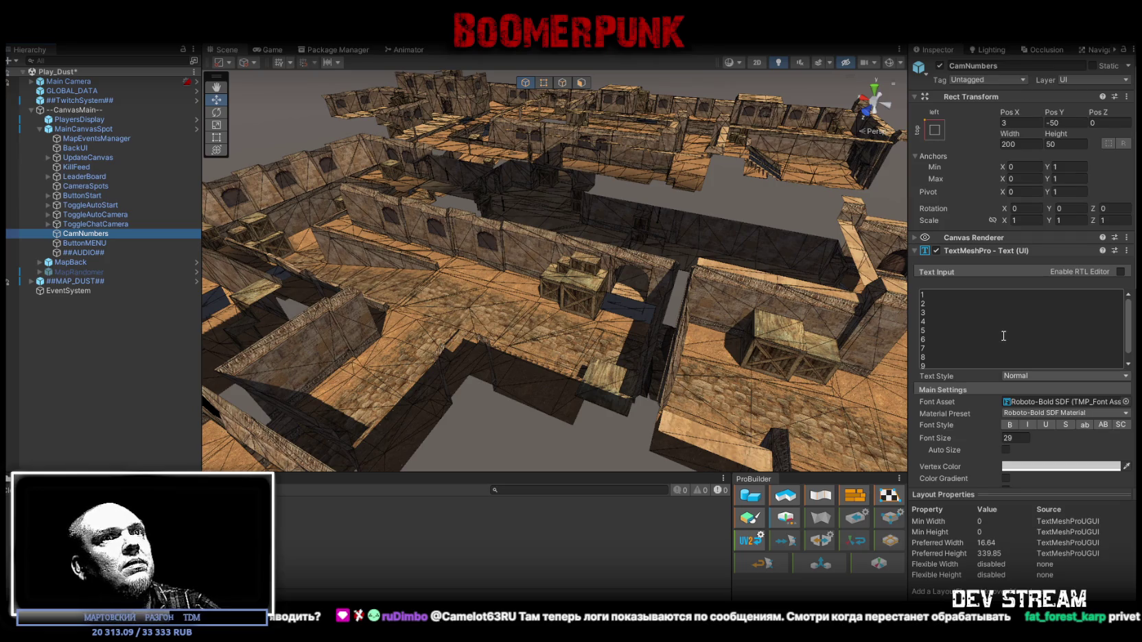
scroll(1037, 371, "down", 5)
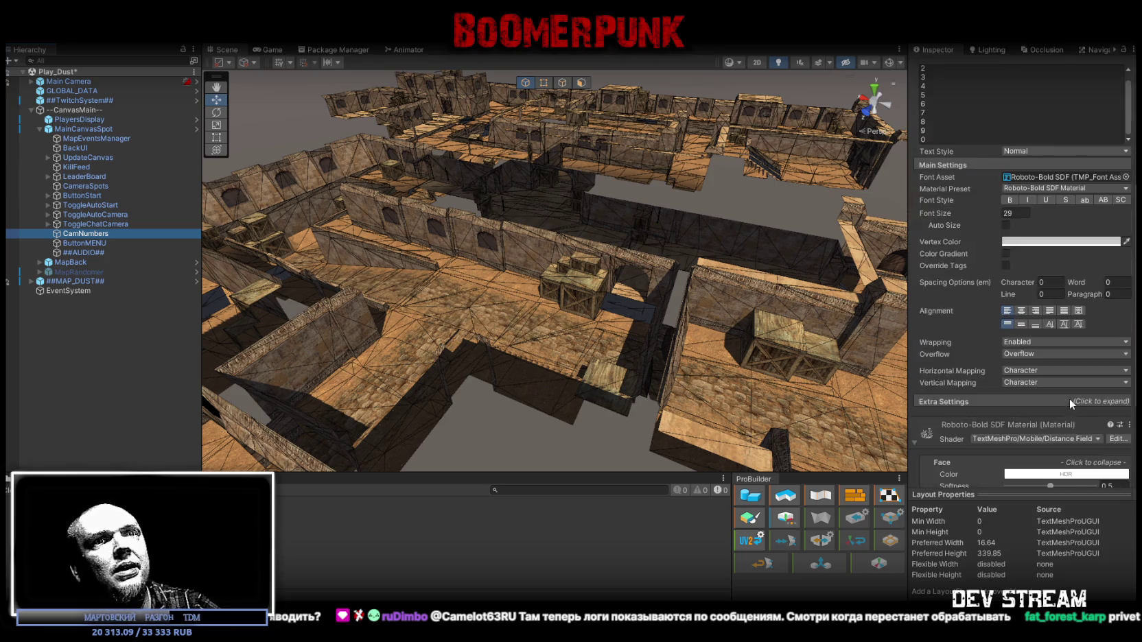
scroll(1068, 398, "down", 3)
scroll(1065, 384, "up", 10)
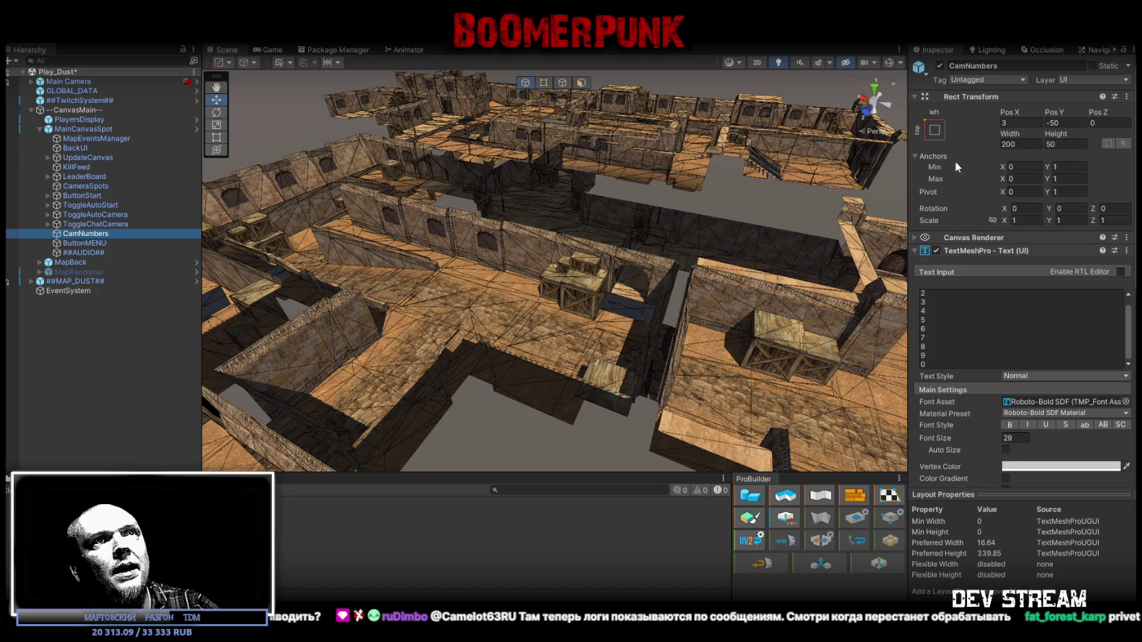
scroll(981, 218, "down", 5)
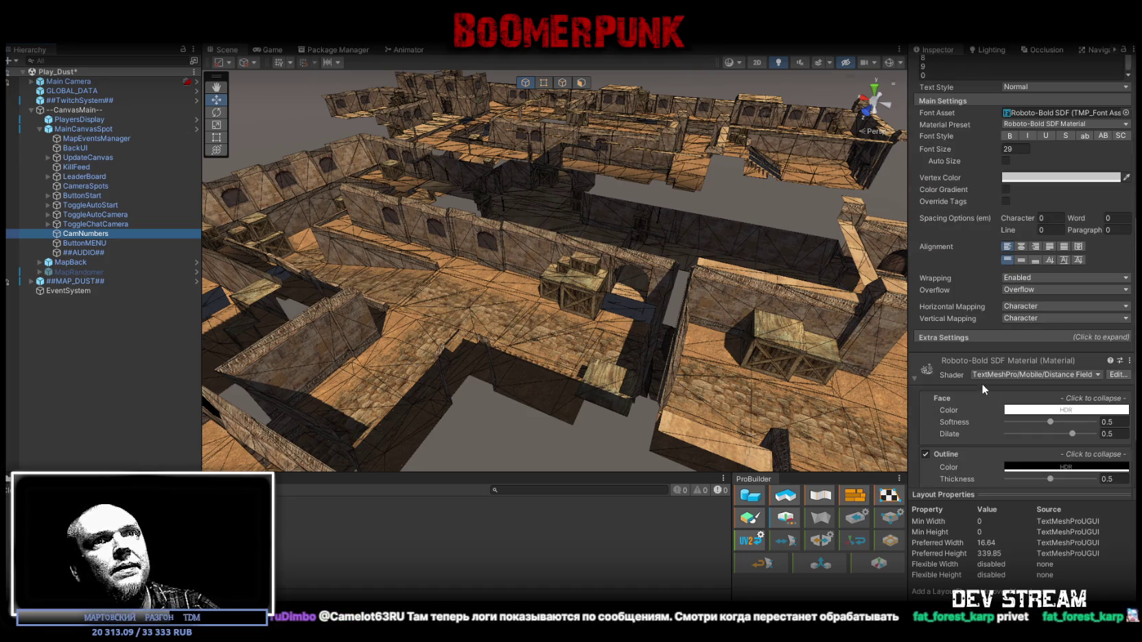
scroll(980, 380, "up", 6)
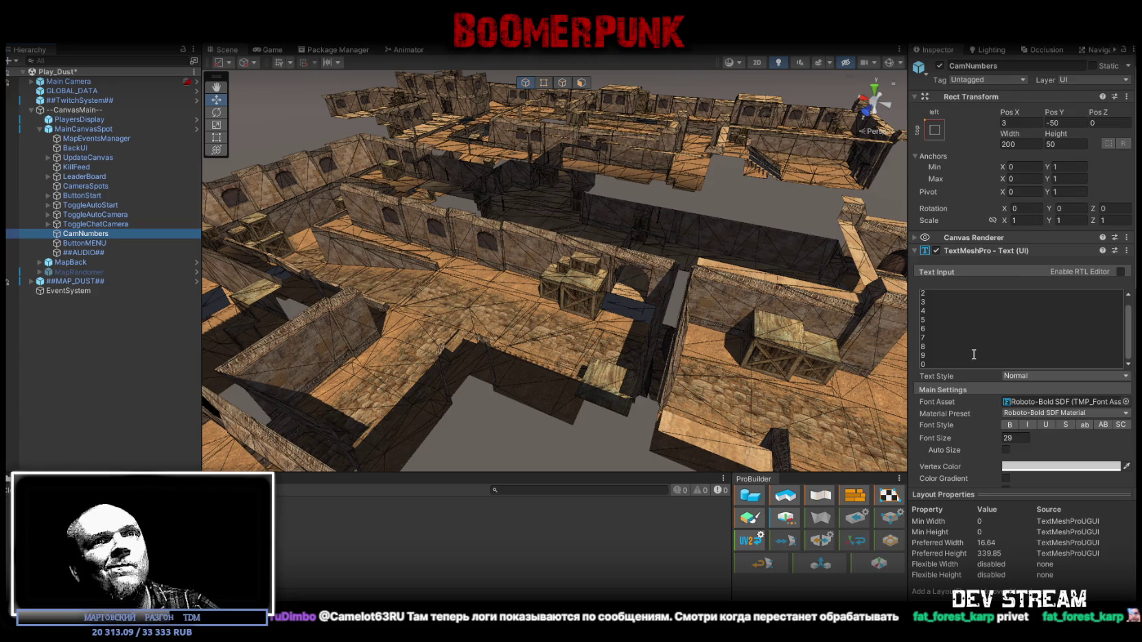
scroll(969, 385, "down", 5)
scroll(960, 397, "down", 4)
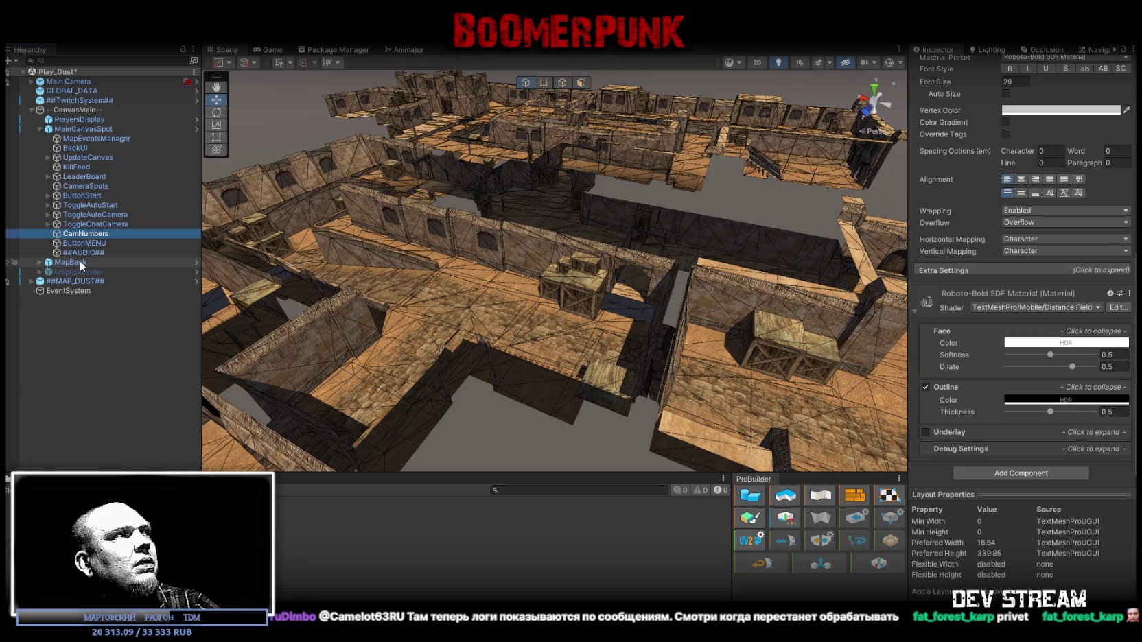
left_click(81, 223)
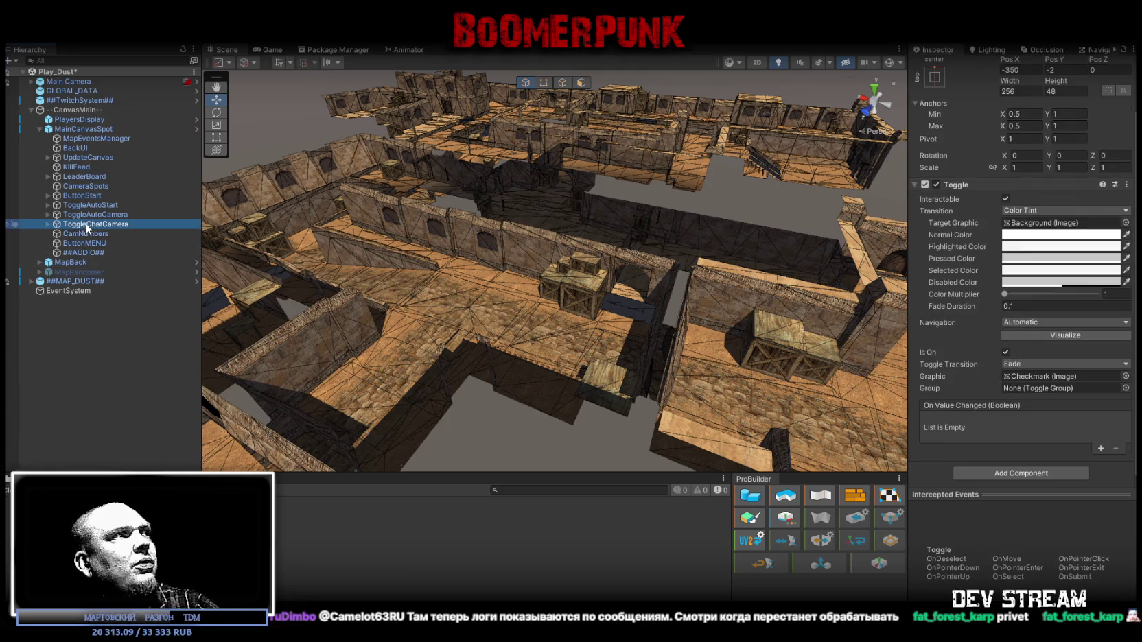
left_click(74, 101)
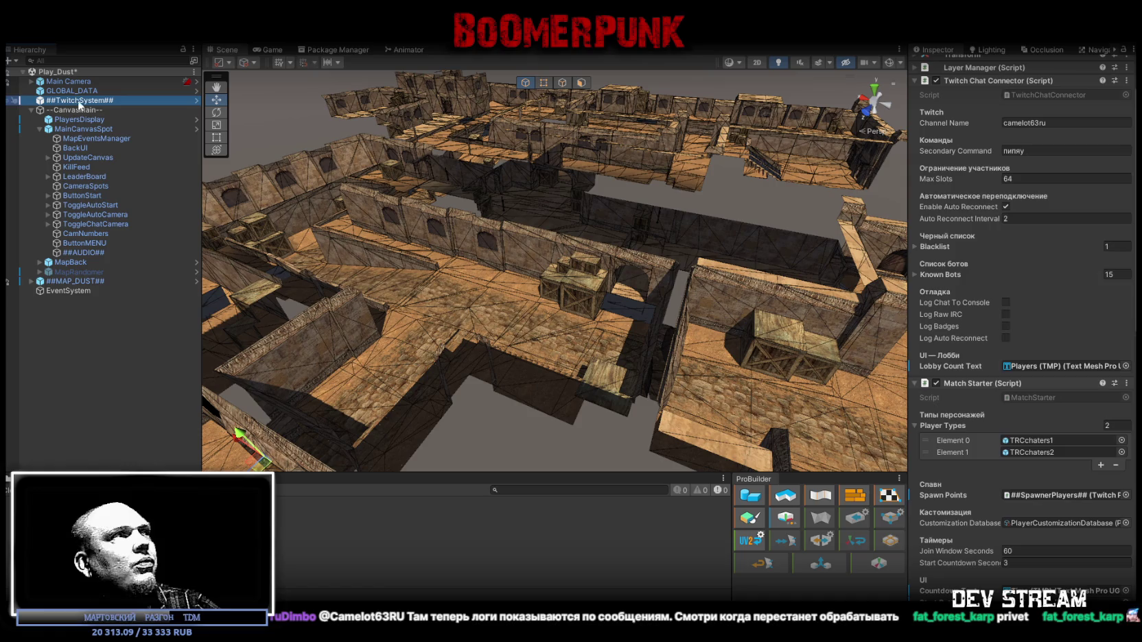
scroll(999, 262, "down", 5)
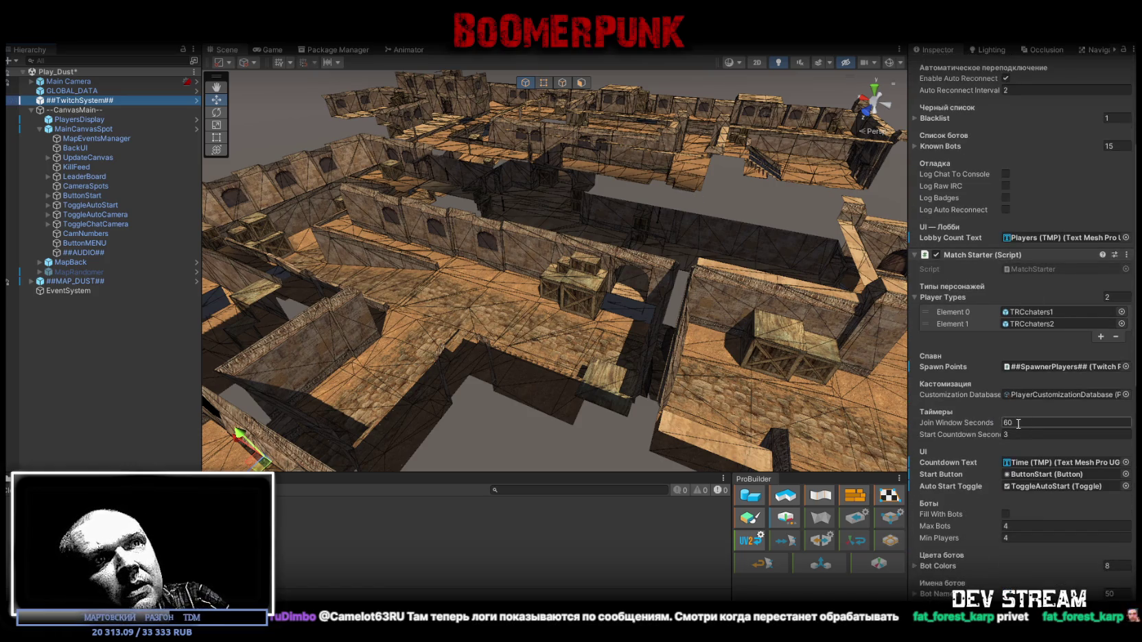
scroll(1067, 411, "down", 1)
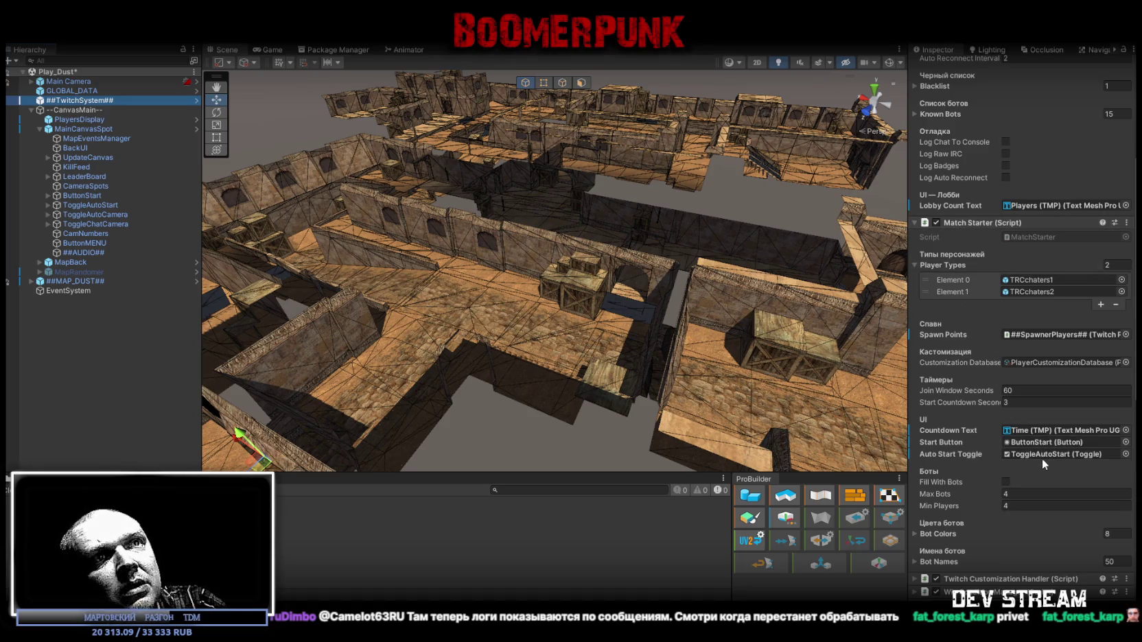
scroll(1038, 444, "down", 1)
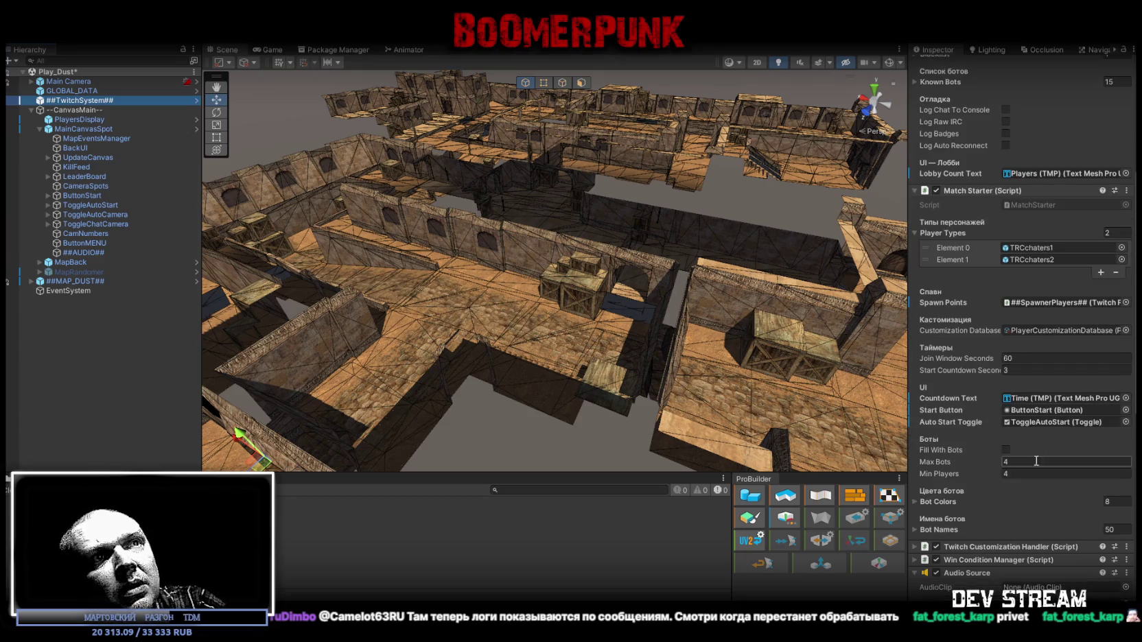
scroll(947, 514, "down", 2)
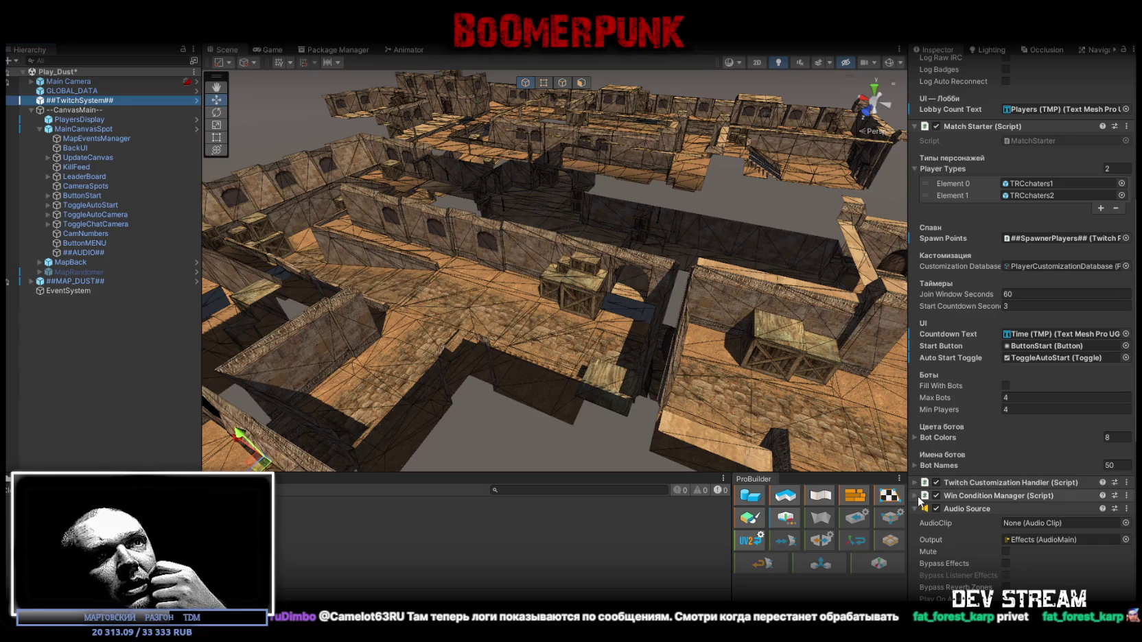
scroll(960, 512, "down", 12)
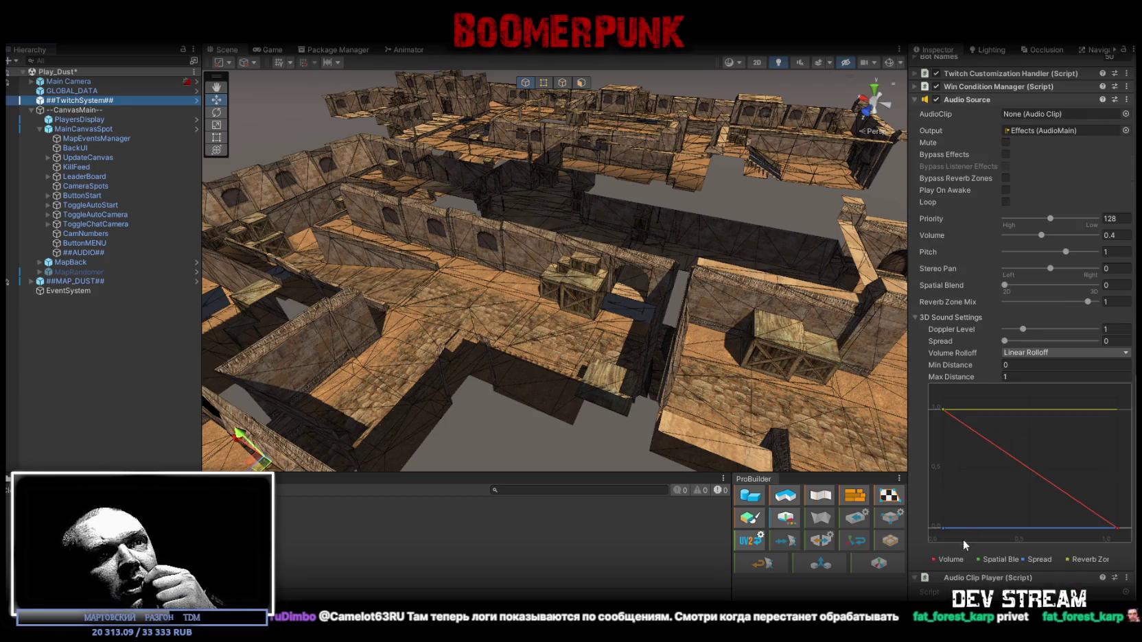
scroll(943, 289, "up", 4)
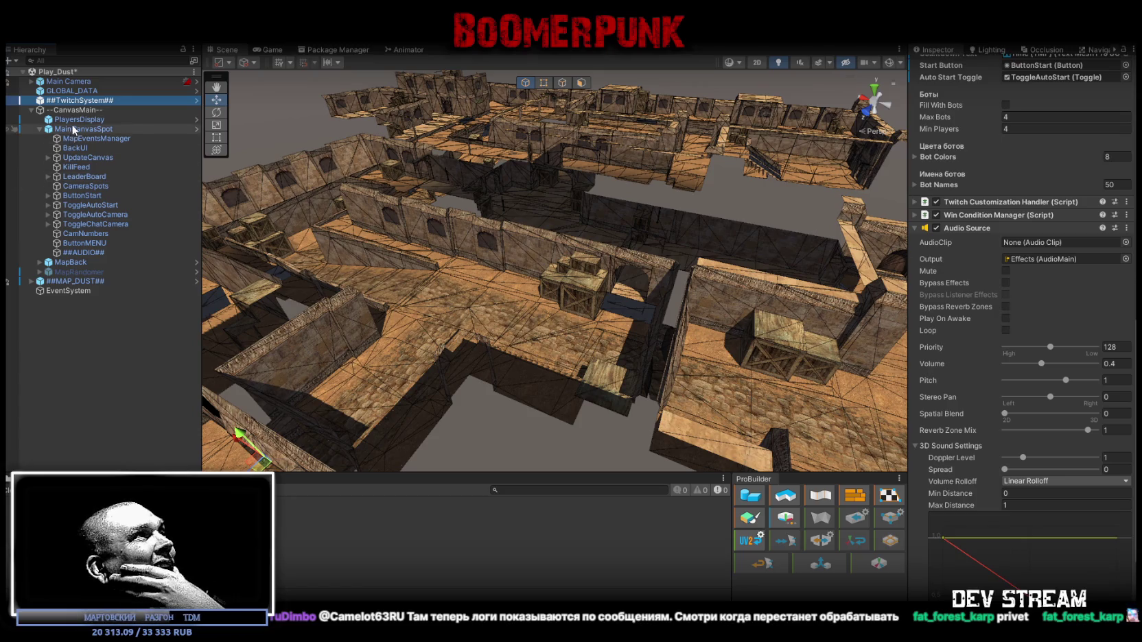
- Check PlayersDisplay's HUD settings, then reopen MapEventsManager's C4onA and C4onB events
left_click(77, 120)
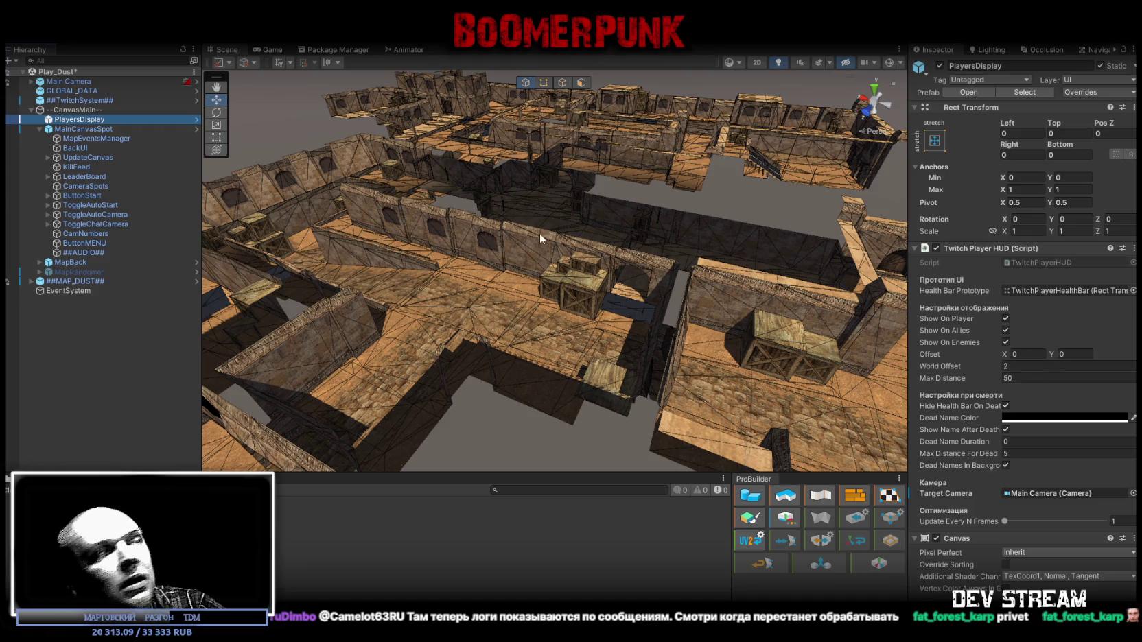
left_click(106, 141)
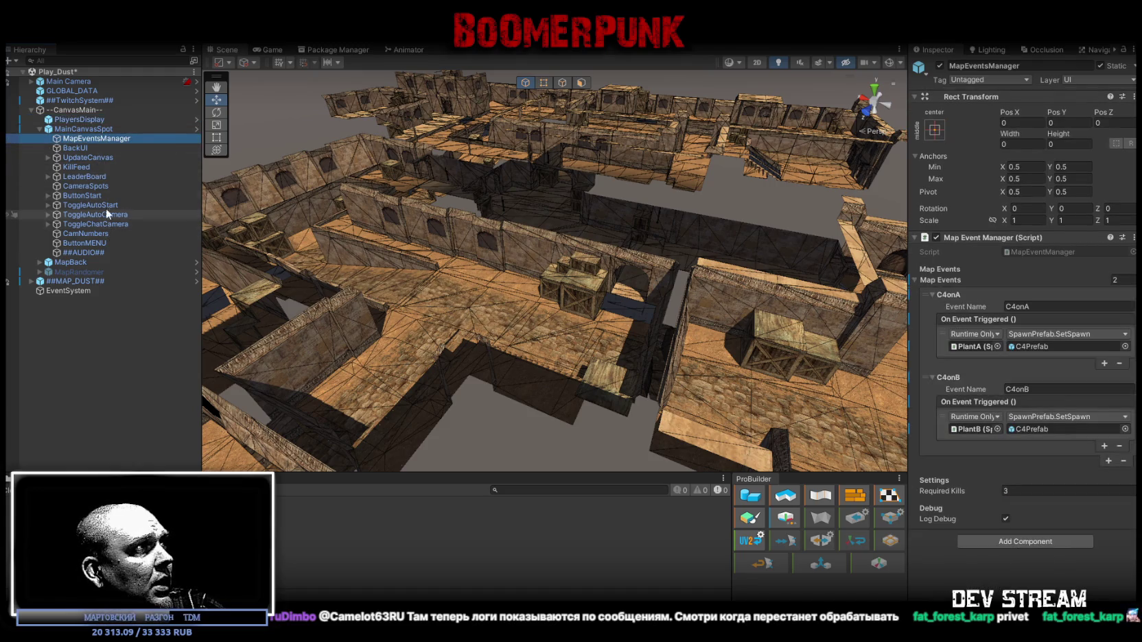
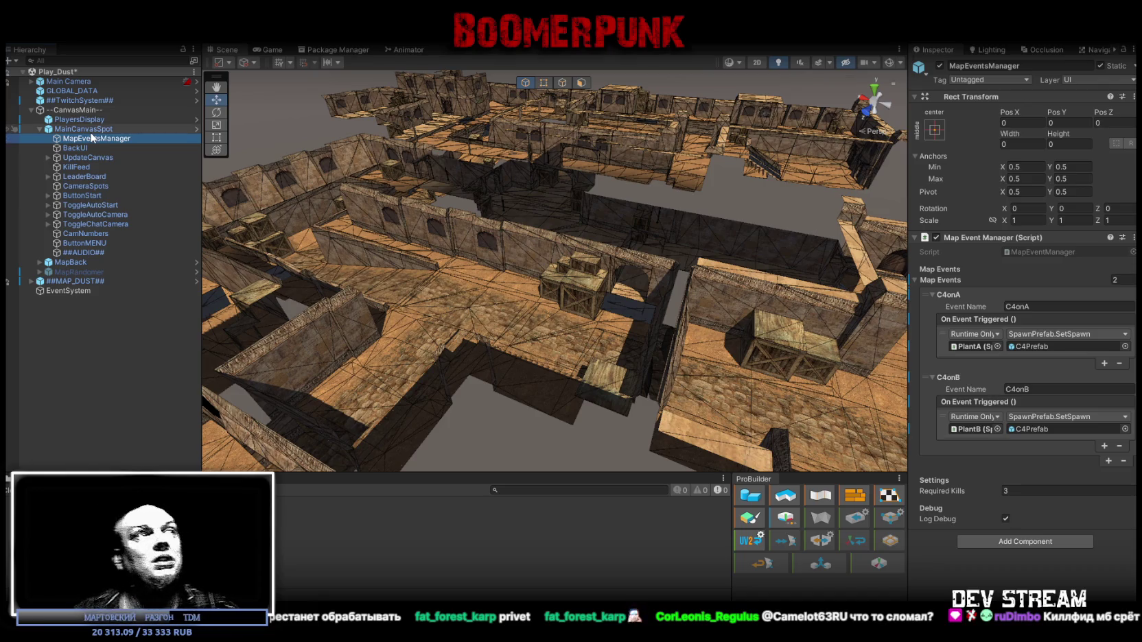
- Inspect KillFeed's Vertical Layout Group, then look over UpdateCanvas, BackUI and MapEventsManager
left_click(79, 168)
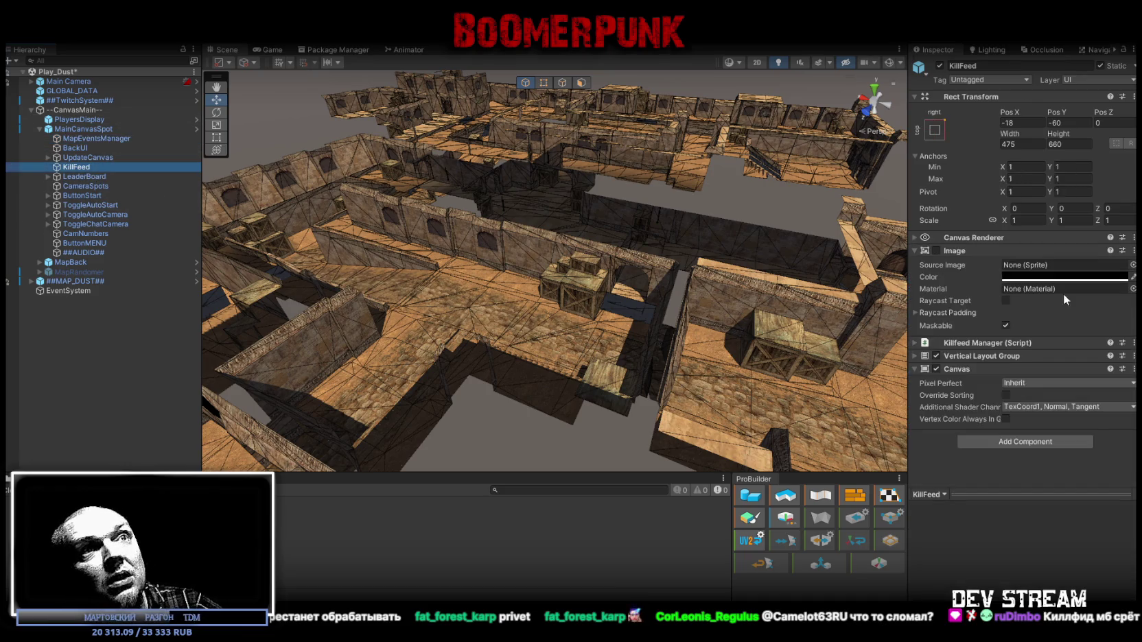
left_click(920, 357)
left_click(920, 357)
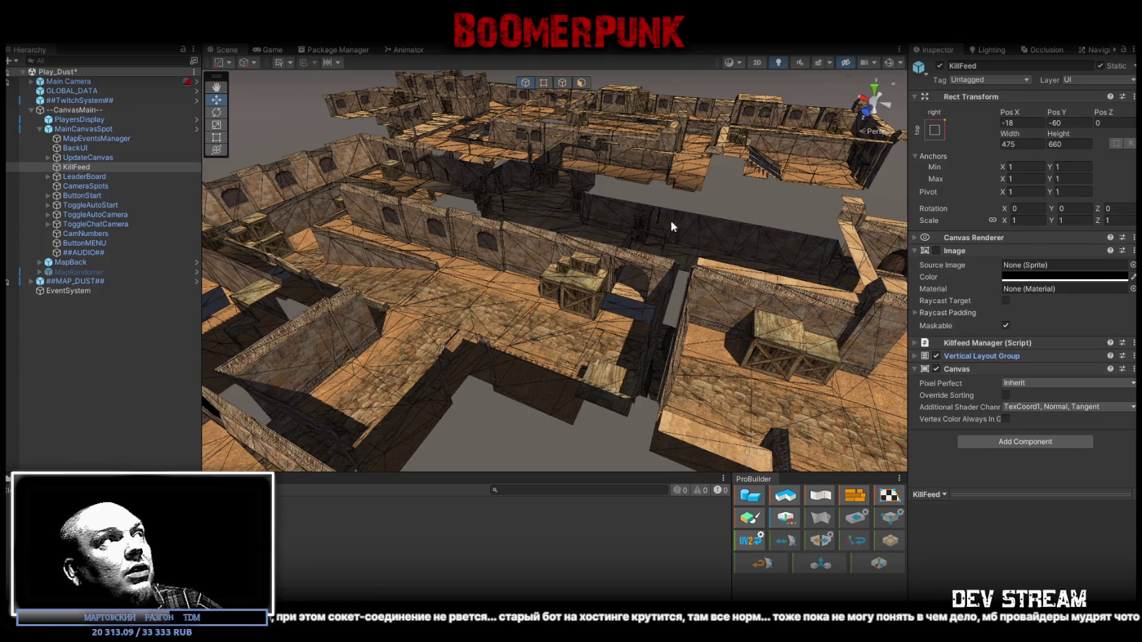
left_click(93, 158)
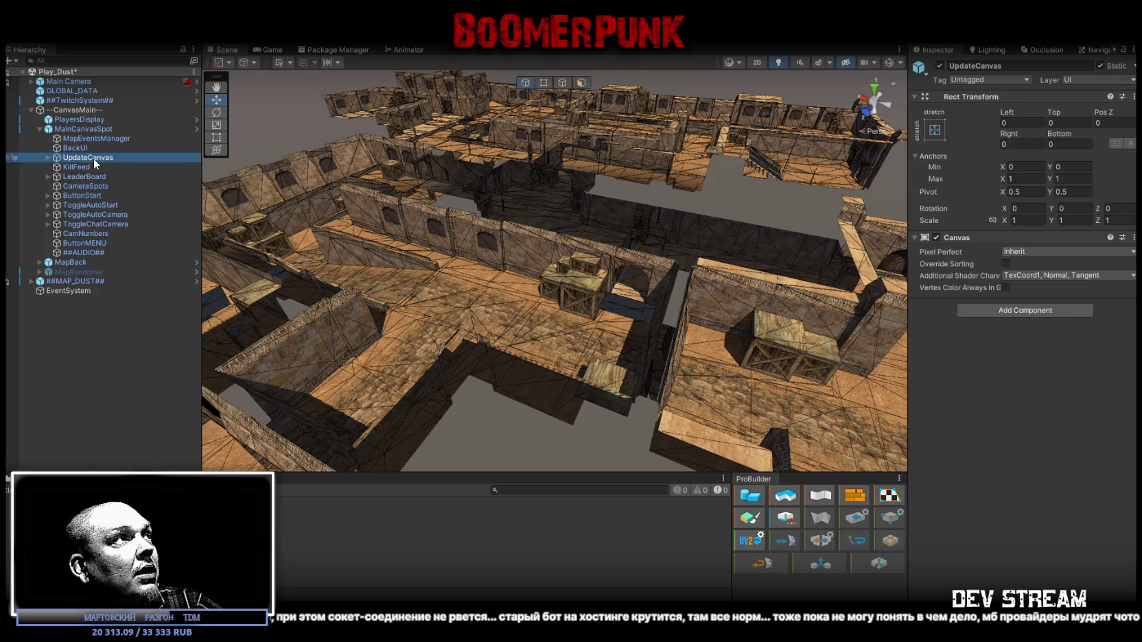
left_click(74, 148)
left_click(83, 140)
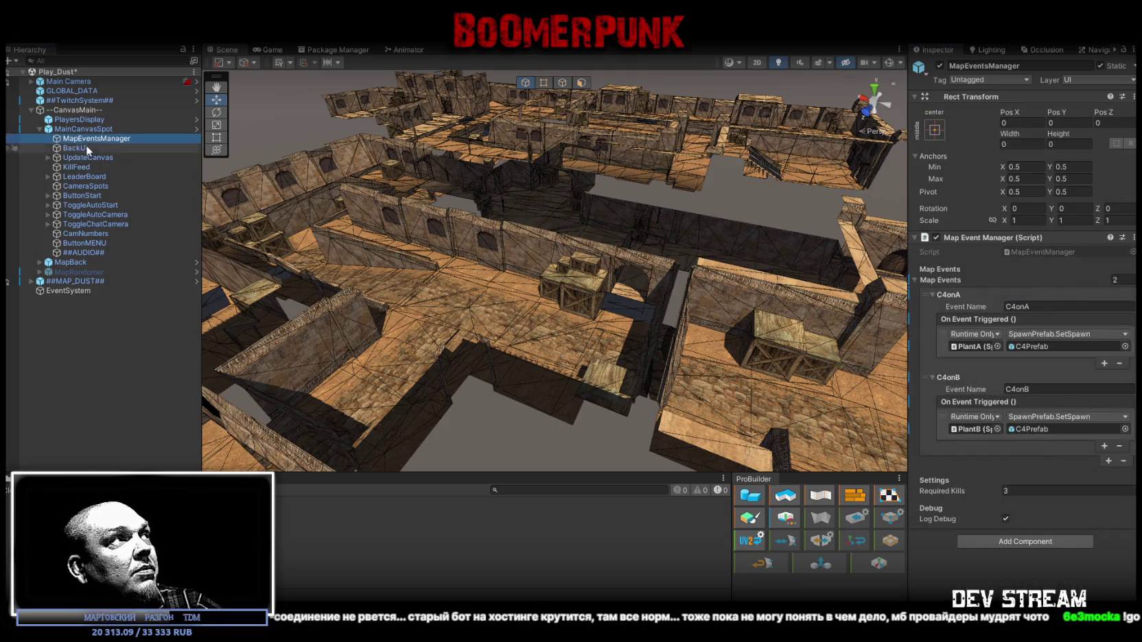
- Inspect the ToggleChatCamera toggle and its Background image child
left_click(95, 223)
left_click(48, 224)
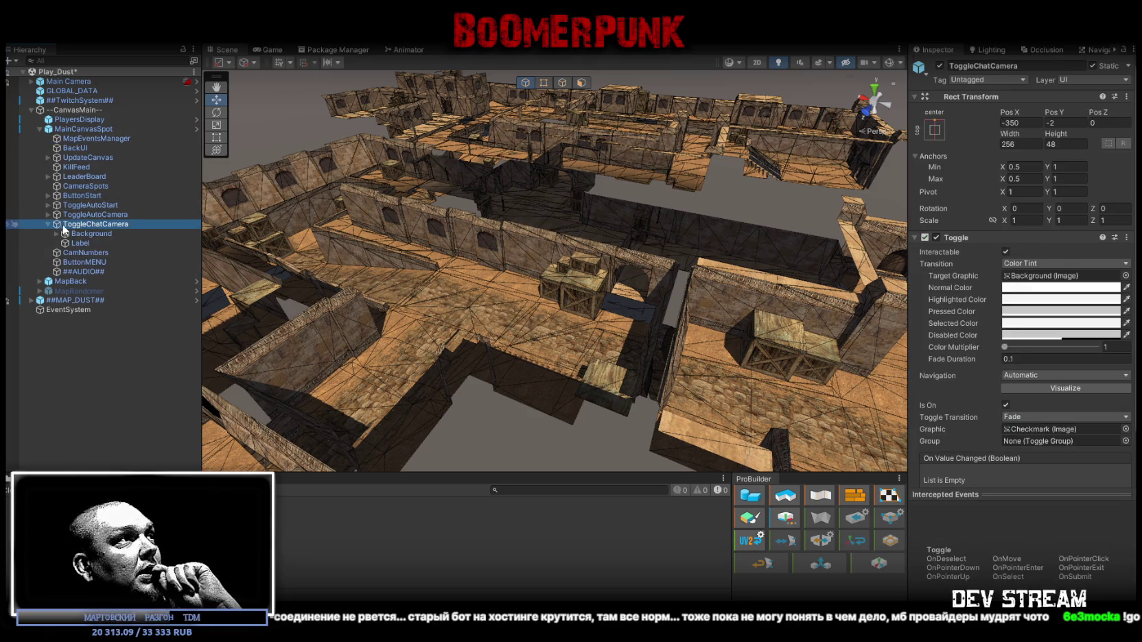
left_click(89, 234)
left_click(90, 225)
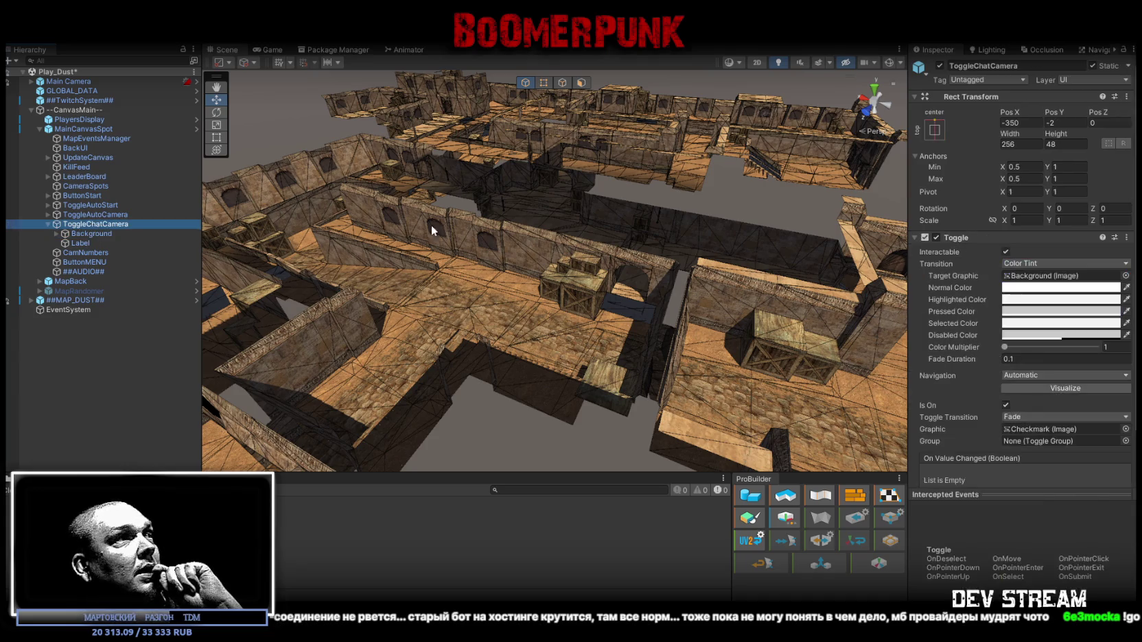
scroll(984, 275, "down", 2)
scroll(984, 275, "up", 2)
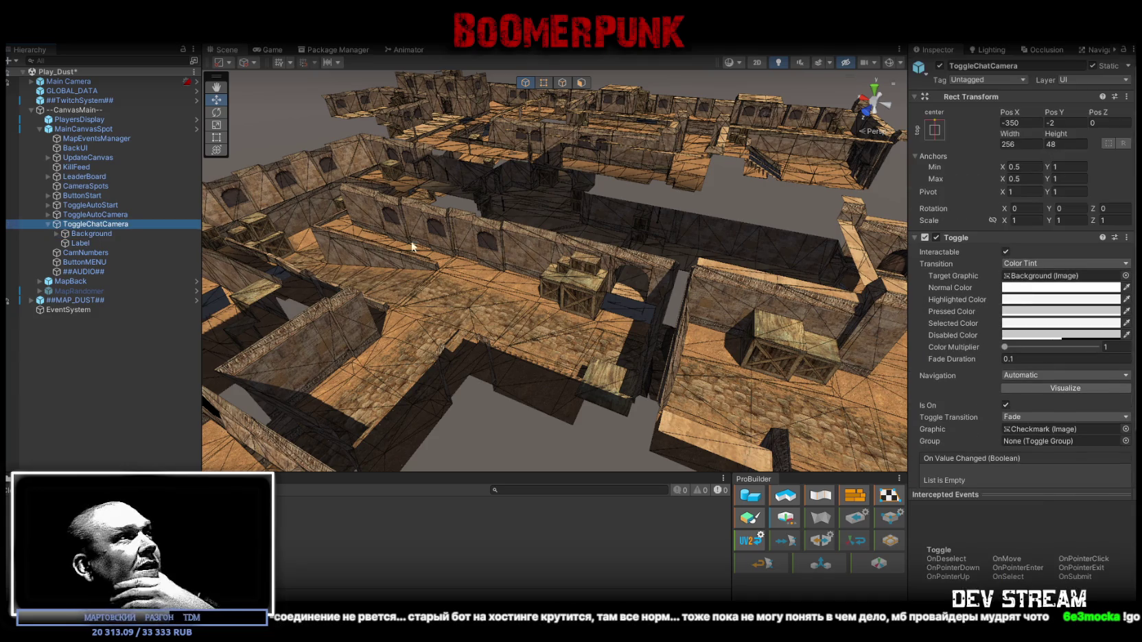
- Expand LeaderBoard's Event Switcher settings, then reselect UpdateCanvas
left_click(77, 176)
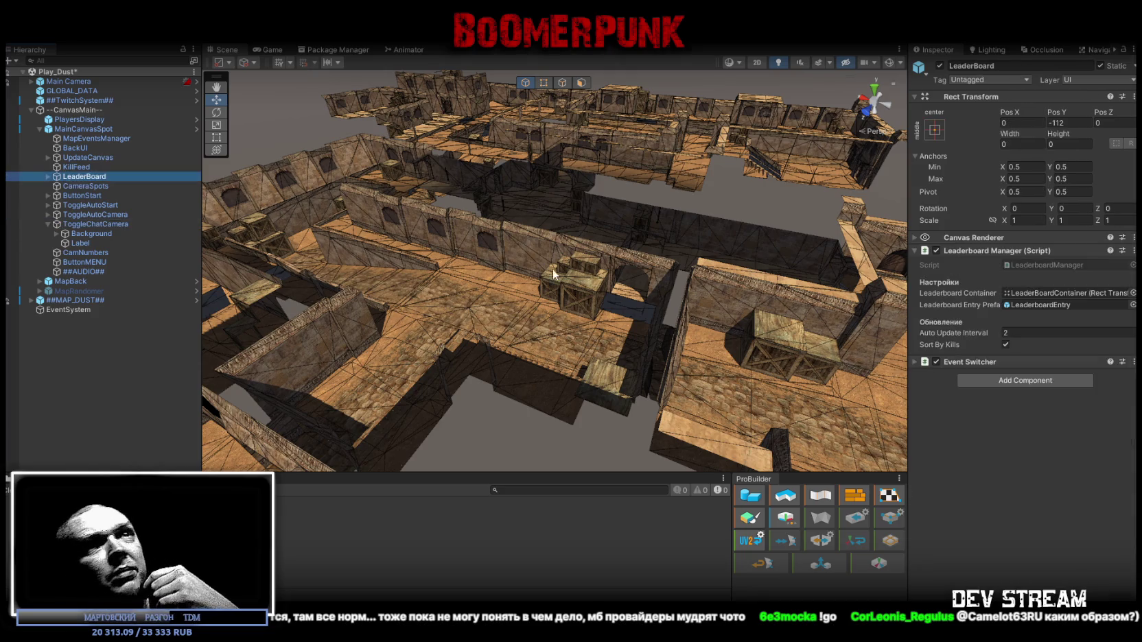
left_click(913, 361)
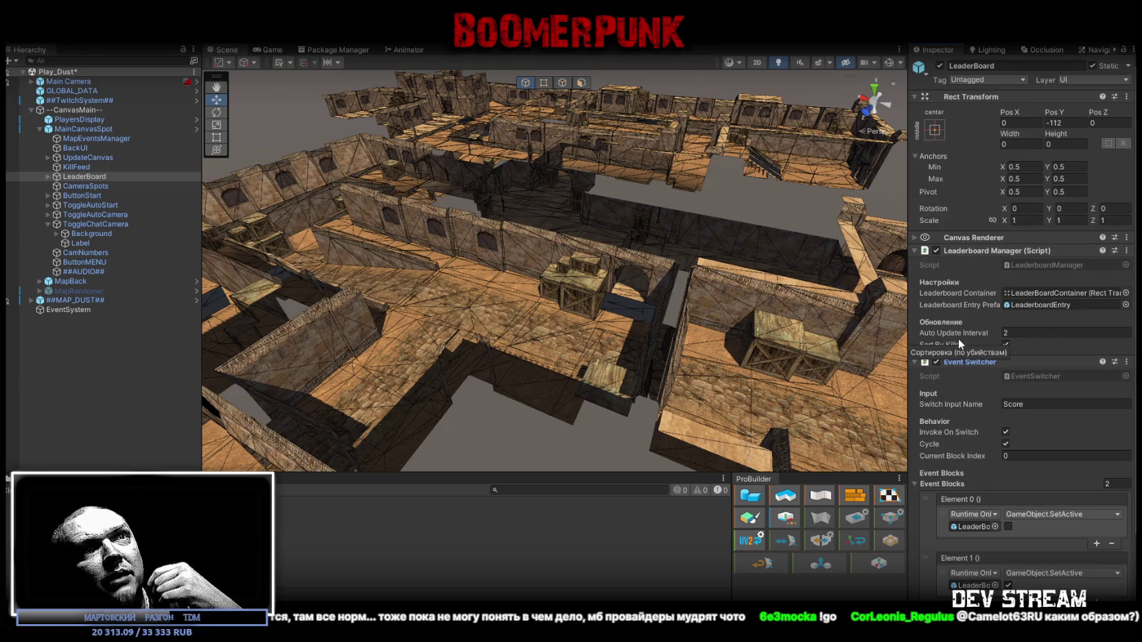
mouse_move(940, 331)
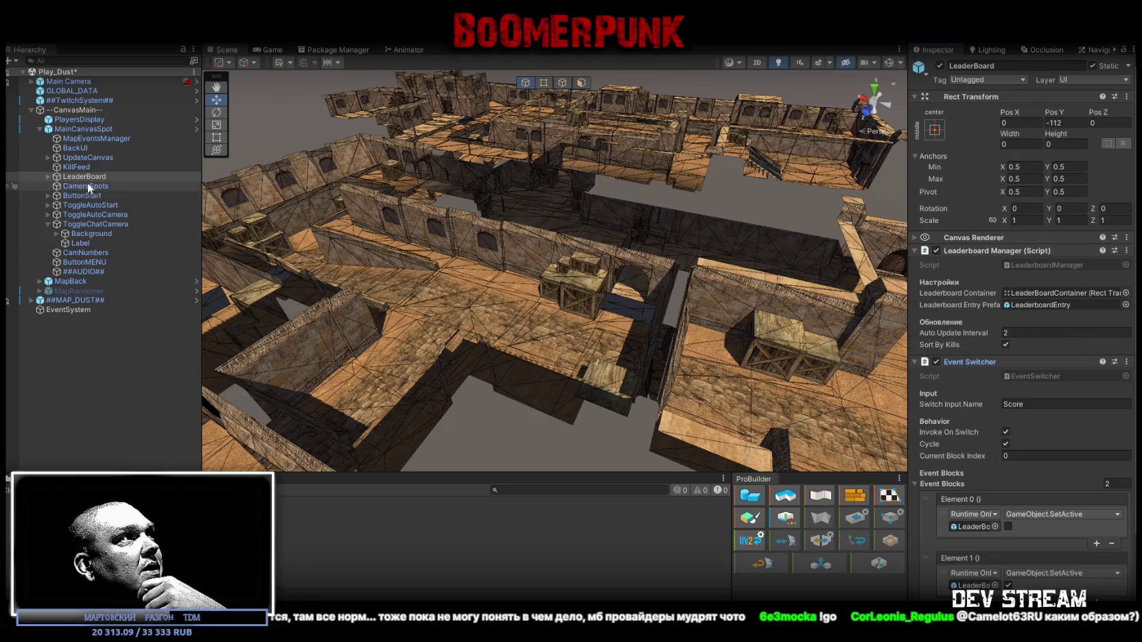
left_click(71, 159)
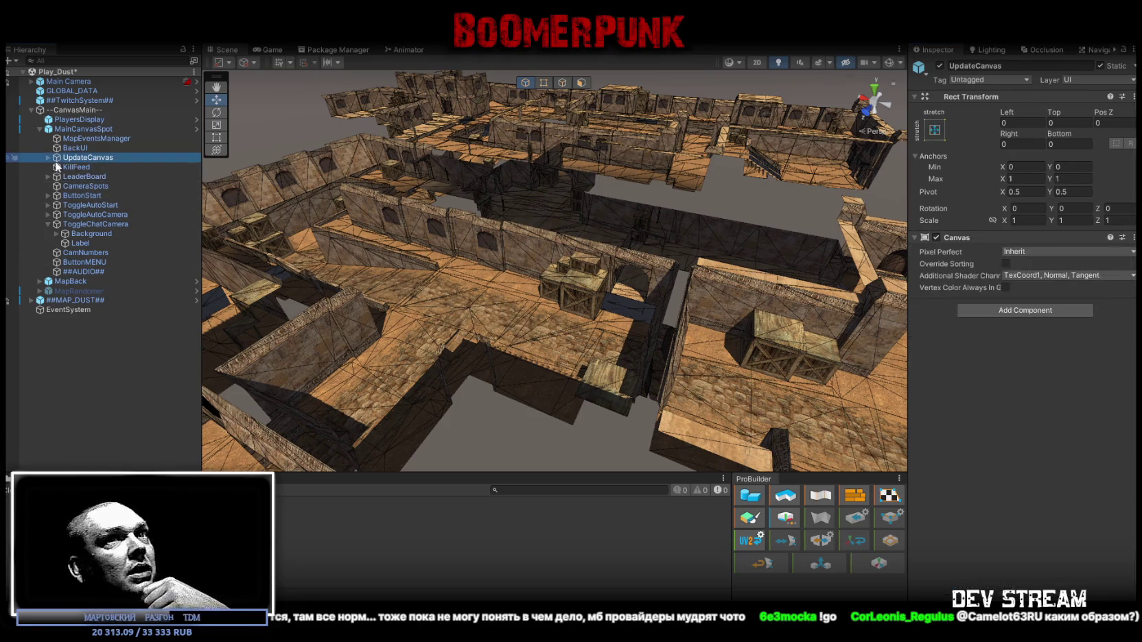
- Check UpdateCanvas's Players (TMP) and WinText (TMP) children, then reselect LeaderBoard with its child shown
left_click(48, 159)
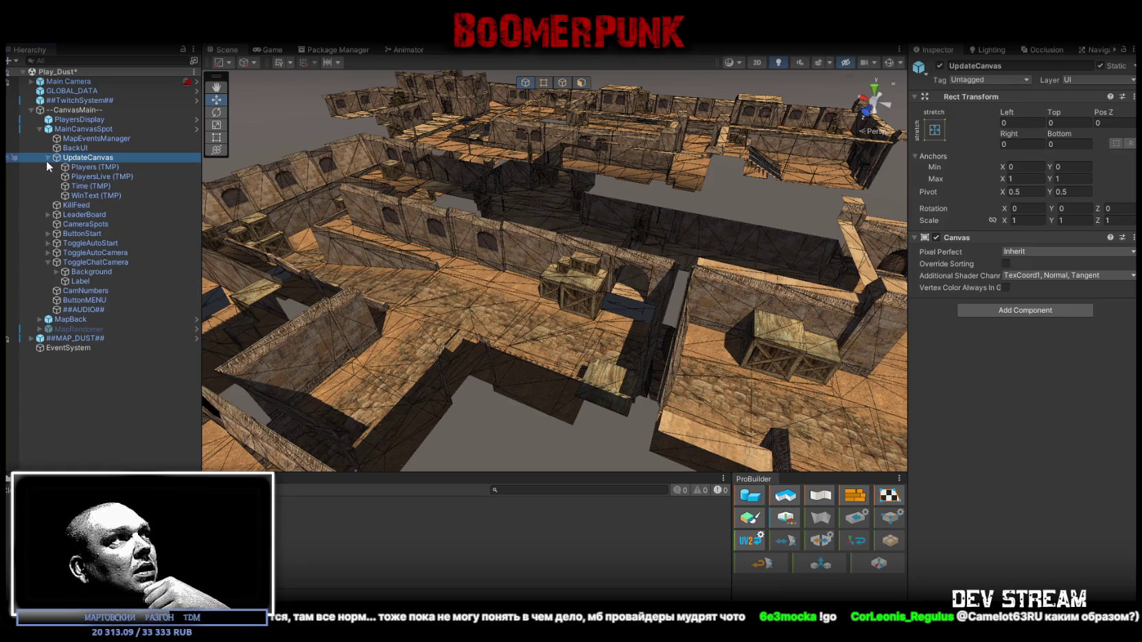
left_click(96, 168)
left_click(98, 196)
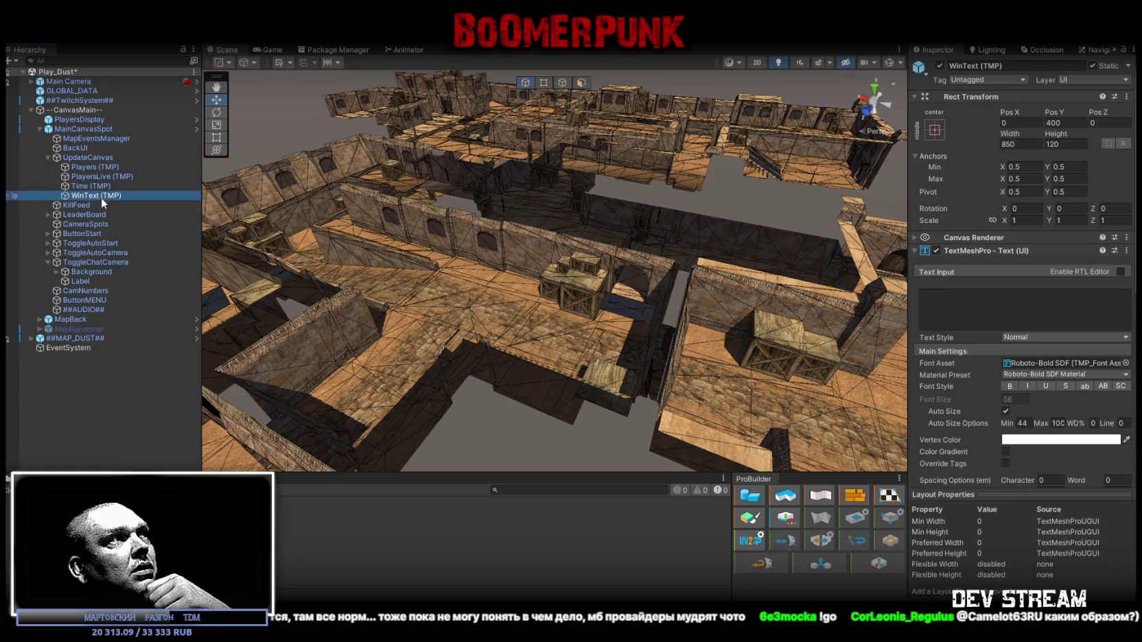
scroll(1099, 326, "down", 5)
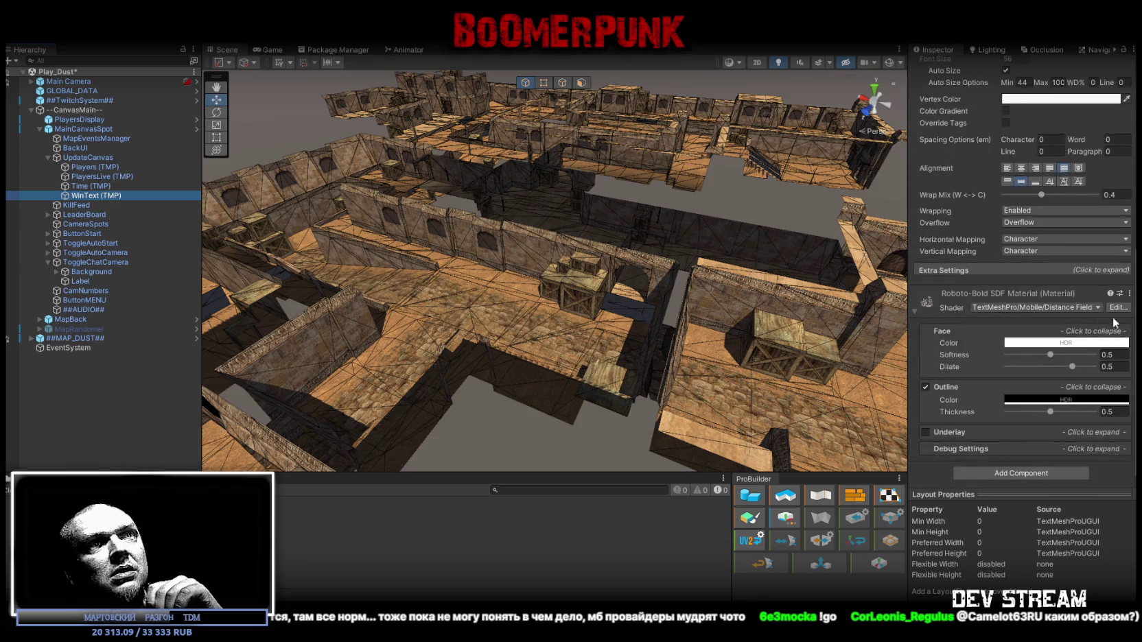
left_click(46, 157)
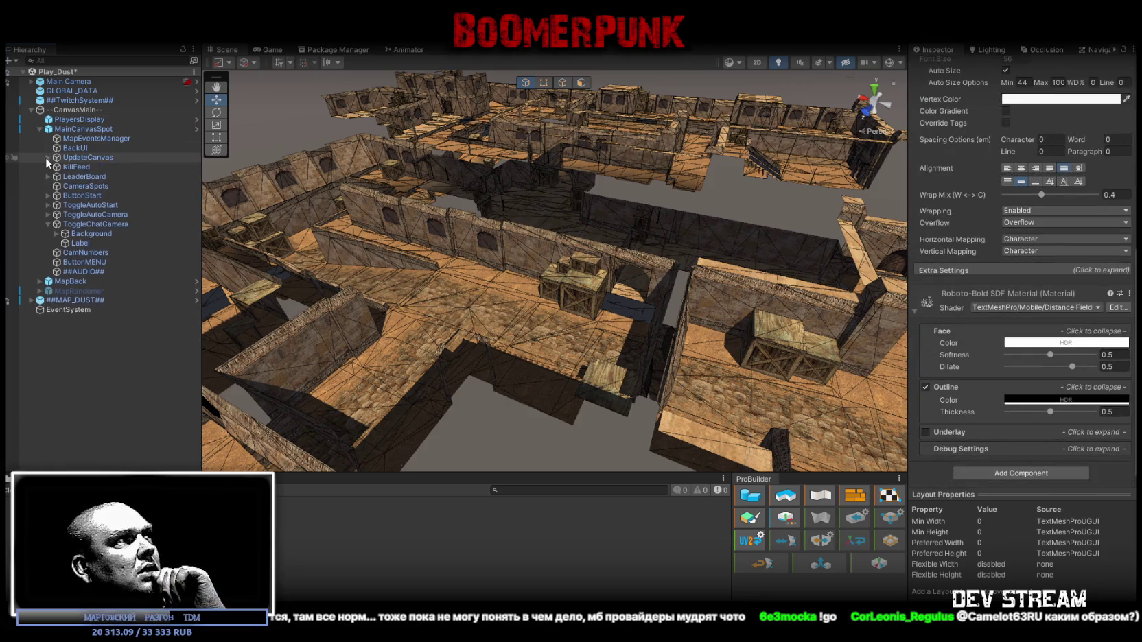
left_click(48, 177)
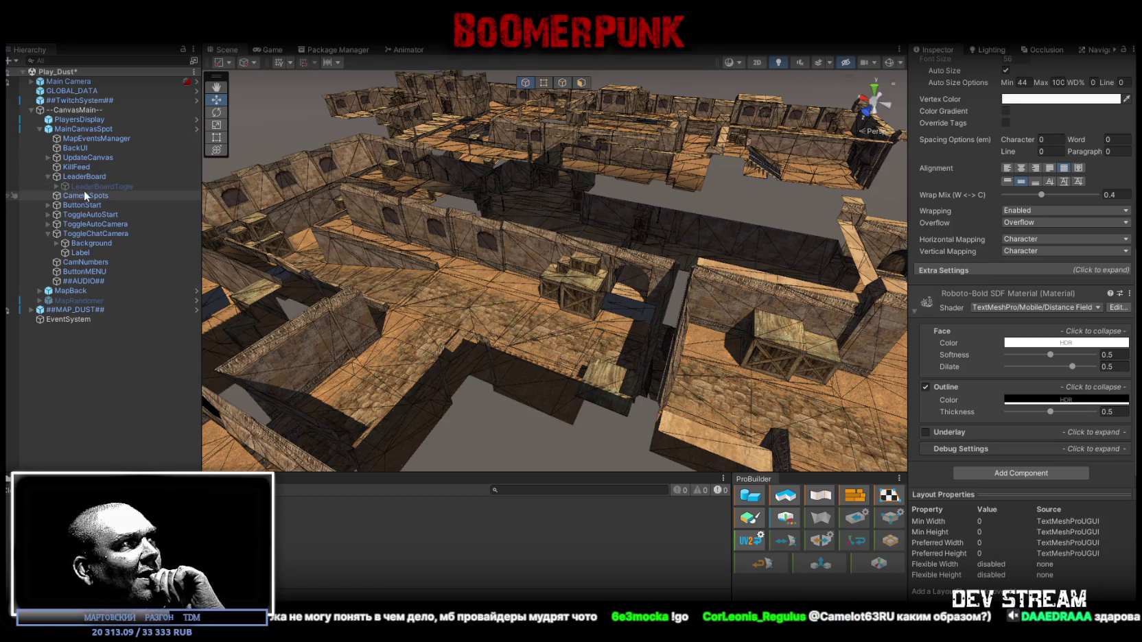
left_click(81, 177)
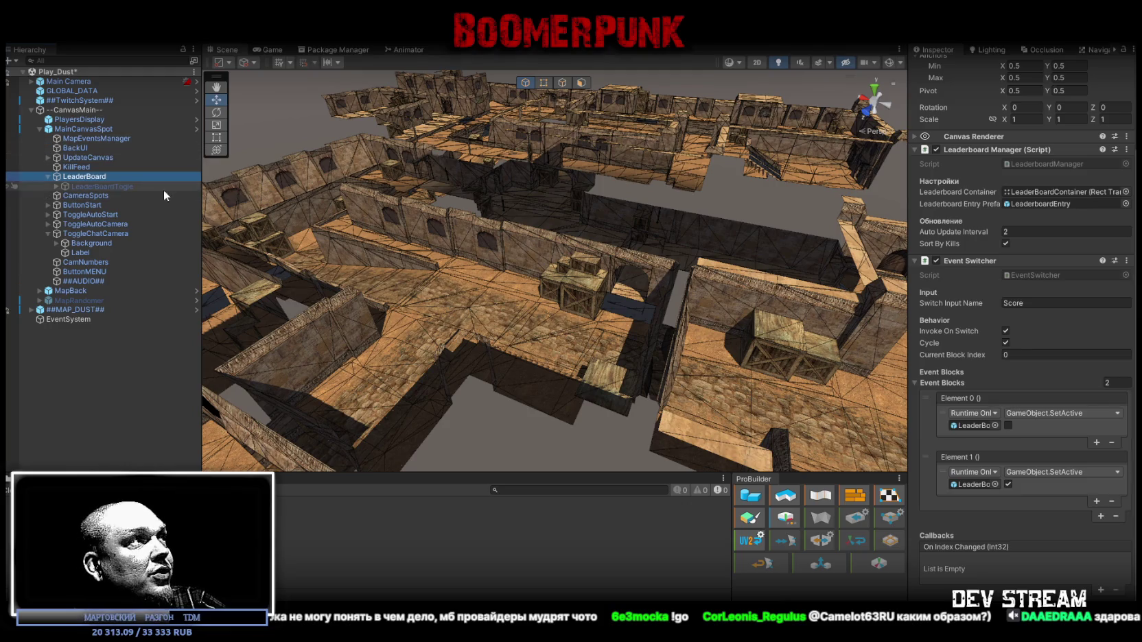
- Inspect the ButtonStart button and reveal its Text (TMP) child
left_click(88, 206)
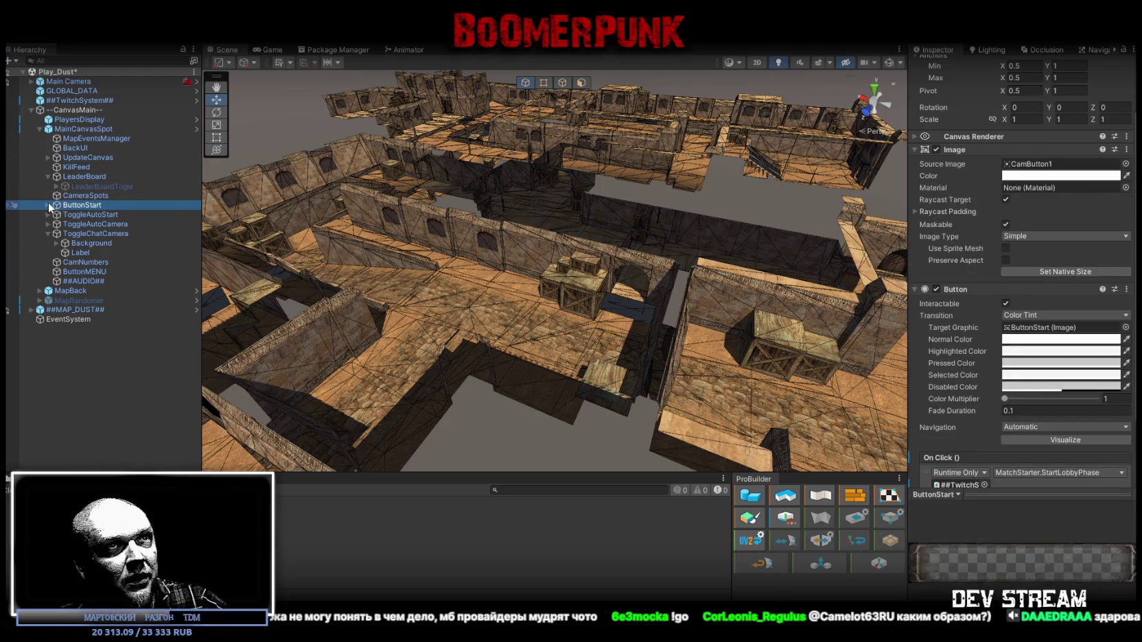
scroll(993, 343, "down", 3)
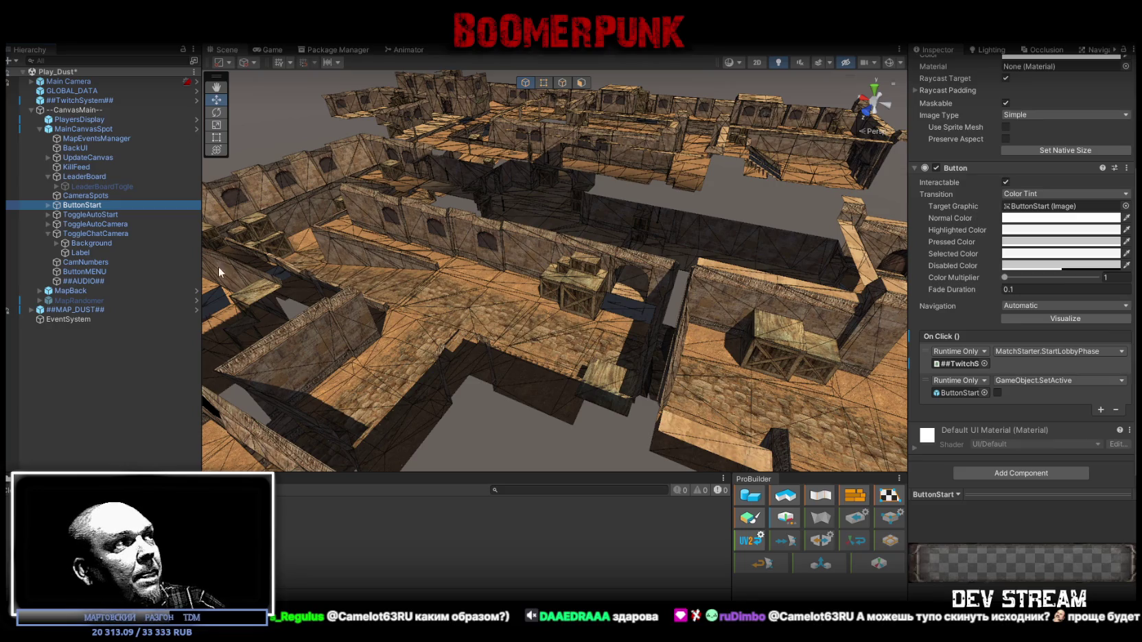
left_click(48, 205)
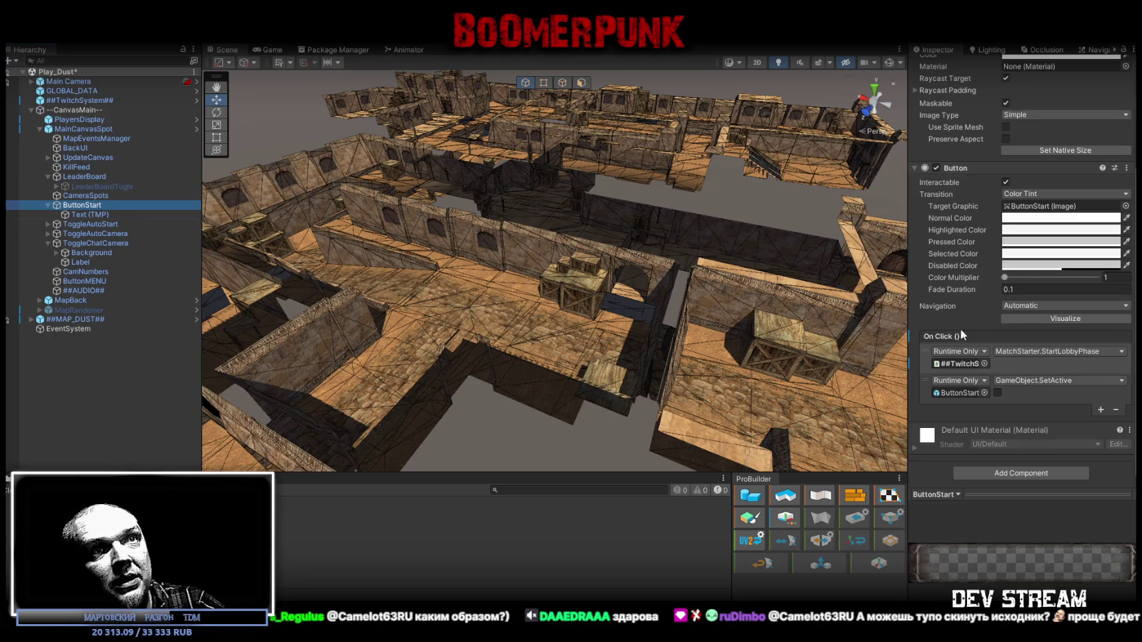
scroll(970, 327, "up", 5)
scroll(970, 308, "down", 5)
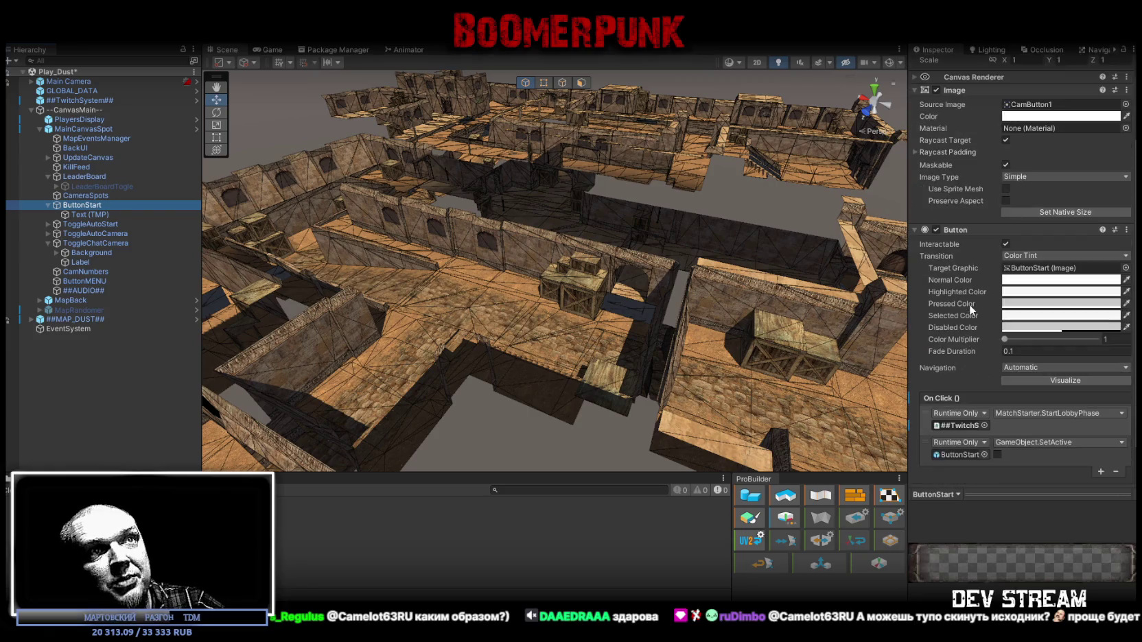
- Inspect ToggleAutoStart with its Background, Checkmark and 'Auto Play' Label children
left_click(79, 224)
left_click(47, 224)
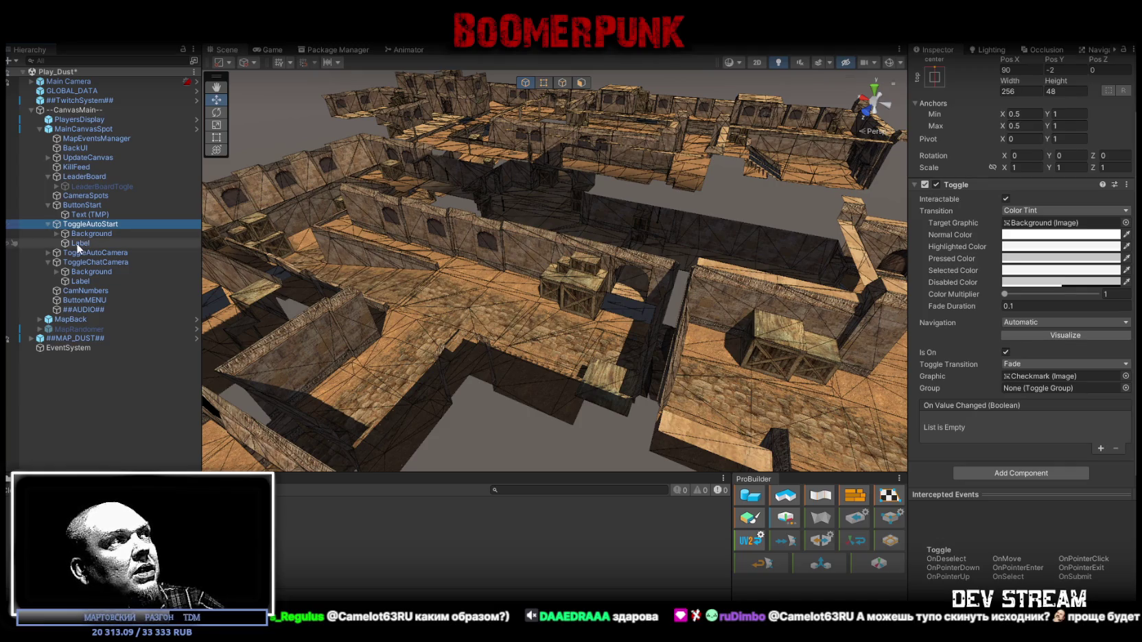
scroll(307, 229, "down", 10)
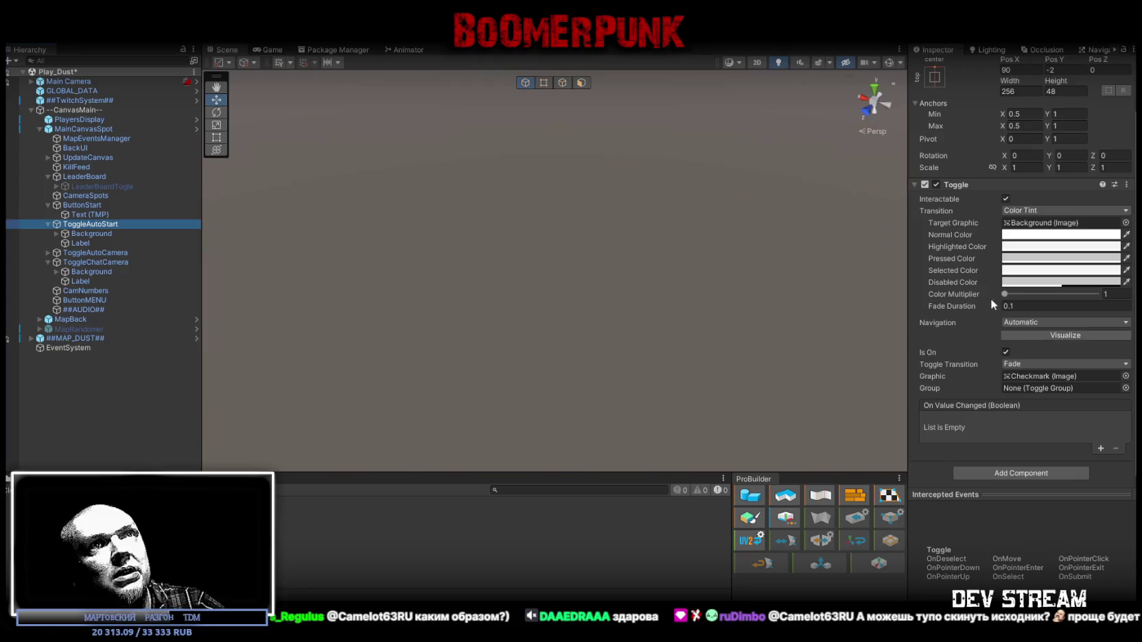
scroll(672, 303, "up", 5)
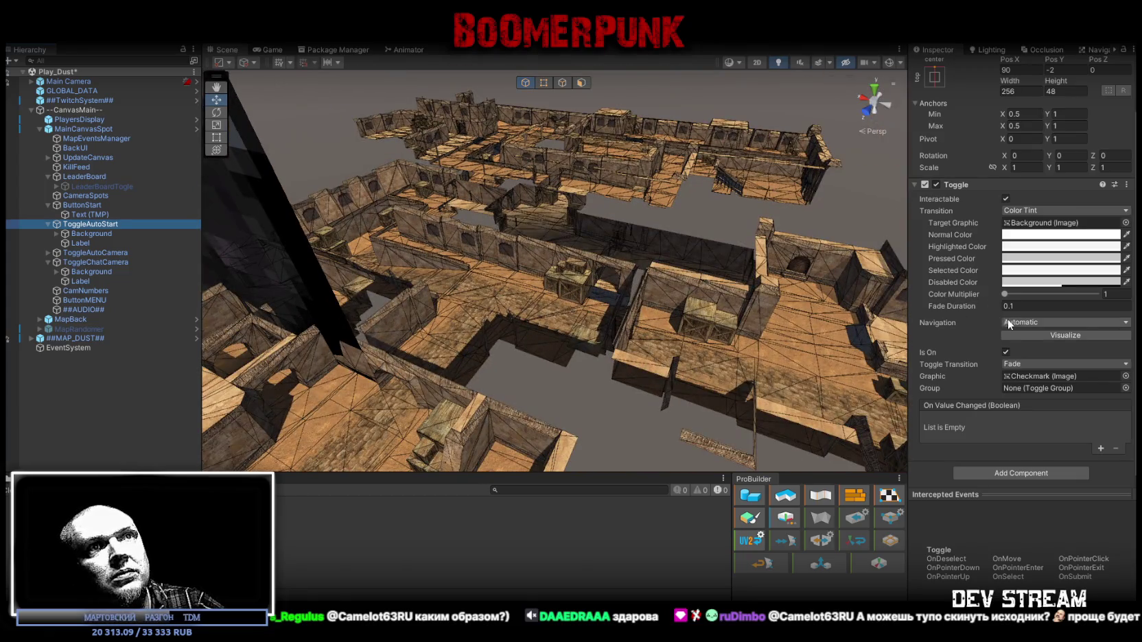
scroll(1008, 322, "up", 2)
left_click(85, 235)
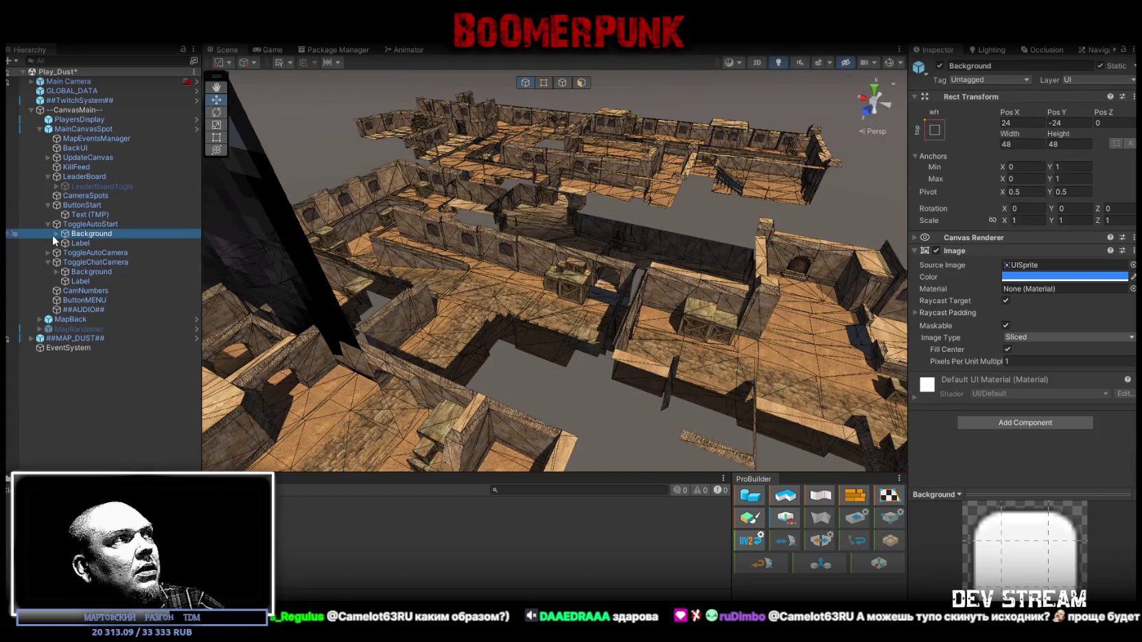
left_click(56, 234)
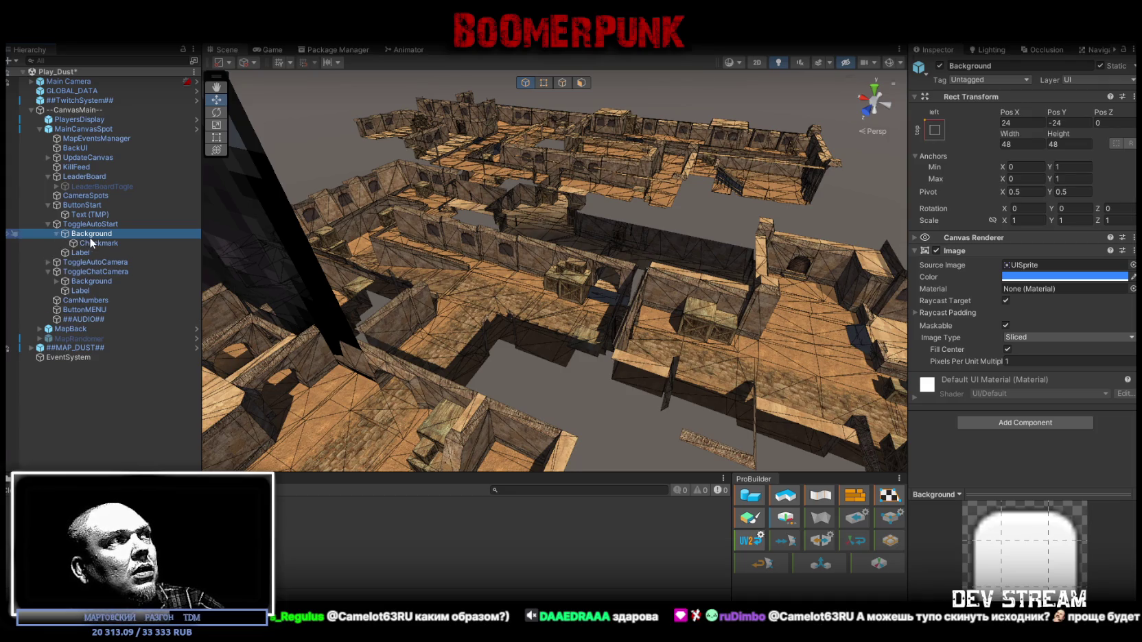
left_click(92, 243)
left_click(85, 250)
left_click(54, 232)
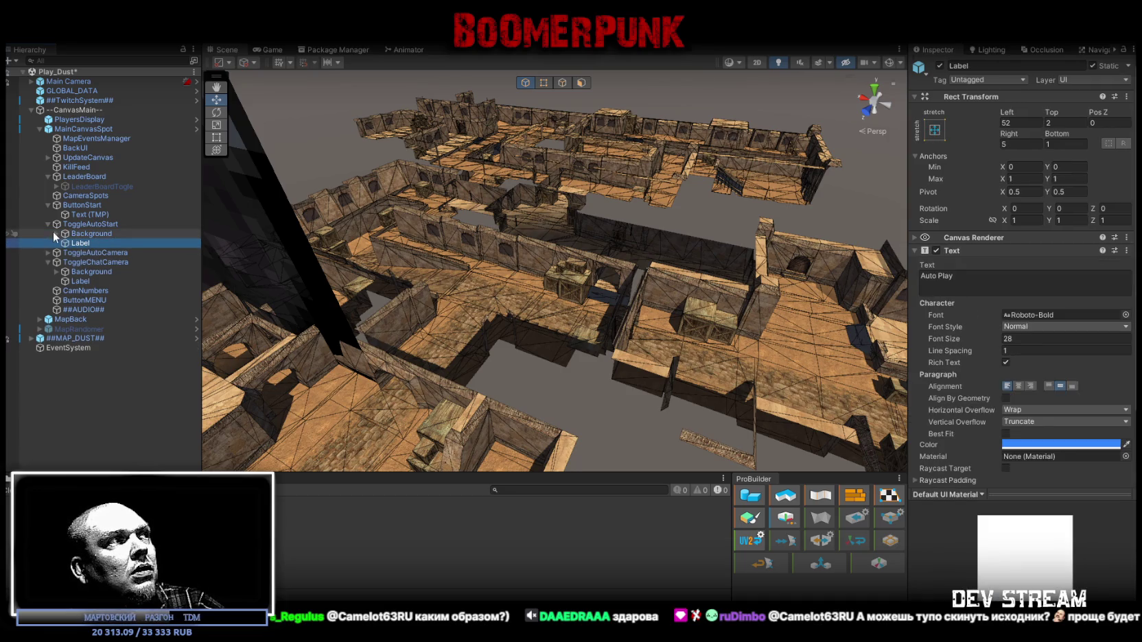
- Step through ToggleAutoCamera, ToggleChatCamera's Label, CamNumbers and ##MAP_DUST##, ending on ##TwitchSystem##
left_click(66, 253)
left_click(71, 261)
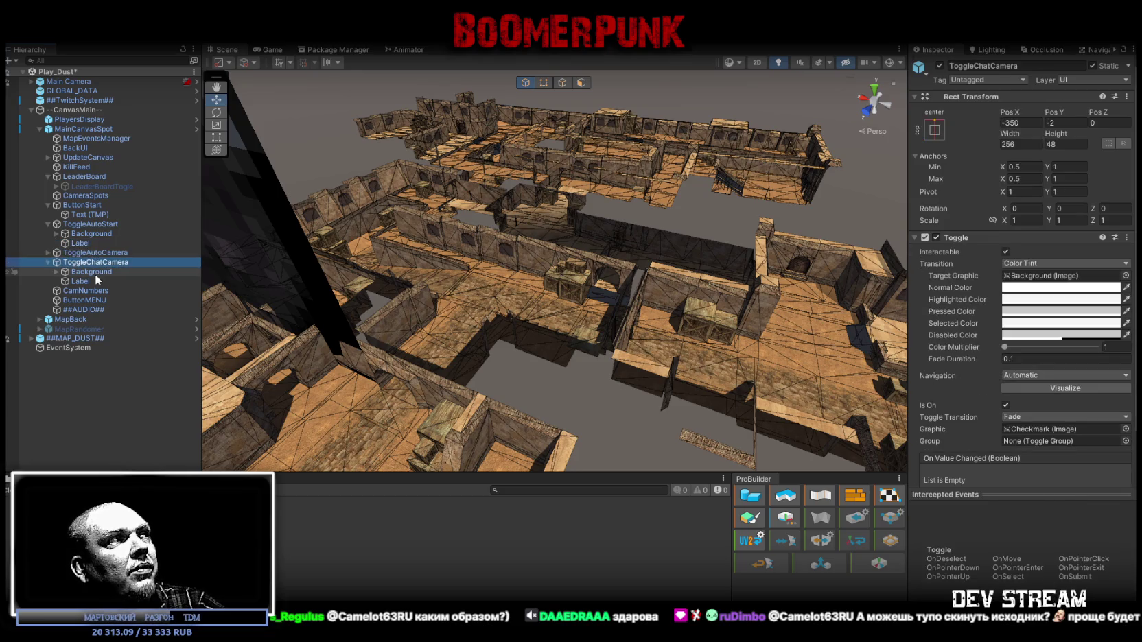
left_click(81, 281)
left_click(89, 291)
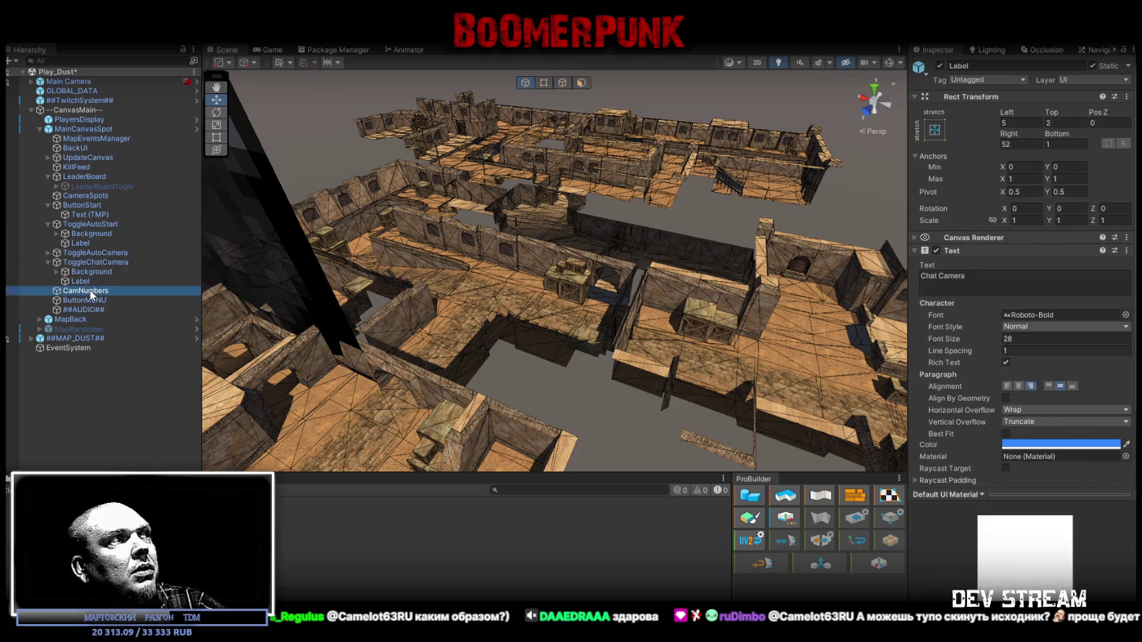
left_click(83, 338)
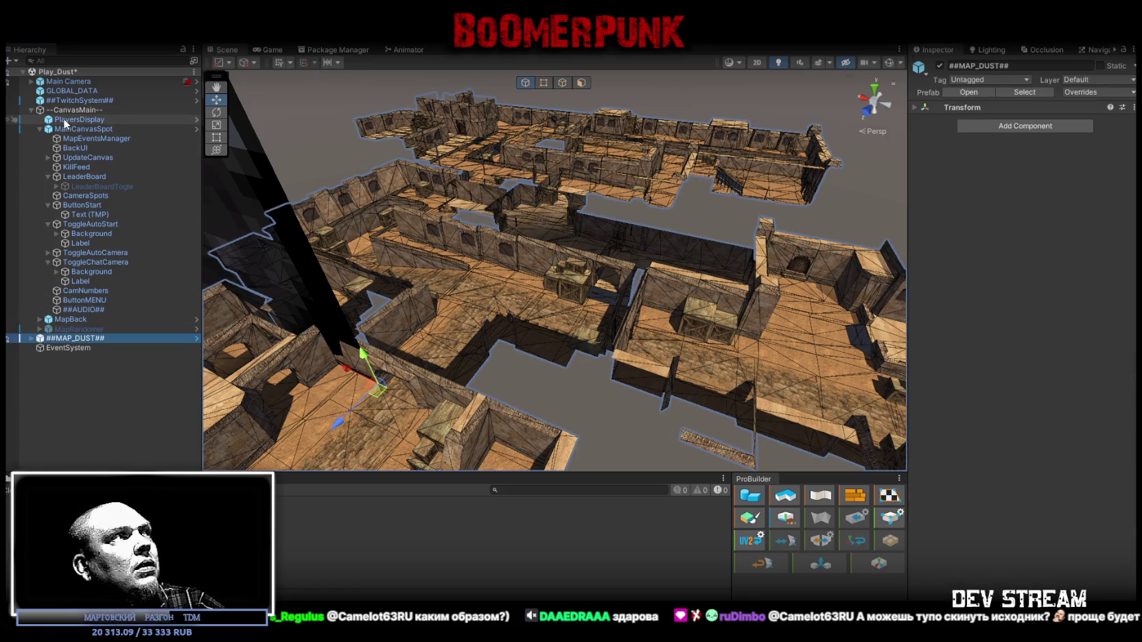
left_click(69, 100)
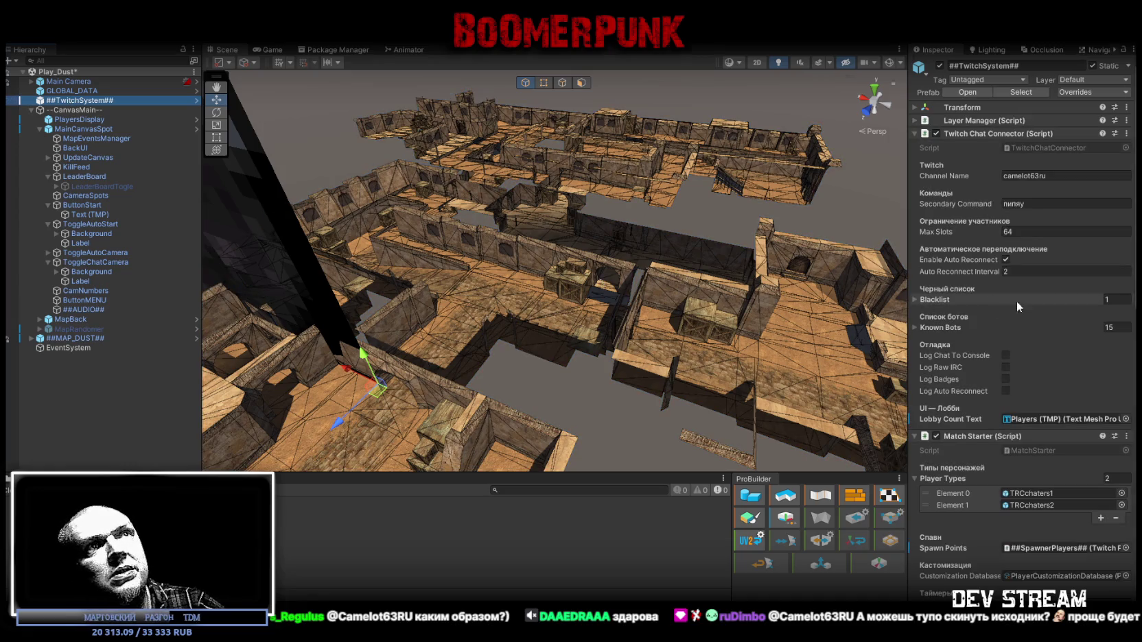
- Check the Layer Manager and expand the Twitch Customization Handler settings
left_click(915, 120)
left_click(915, 120)
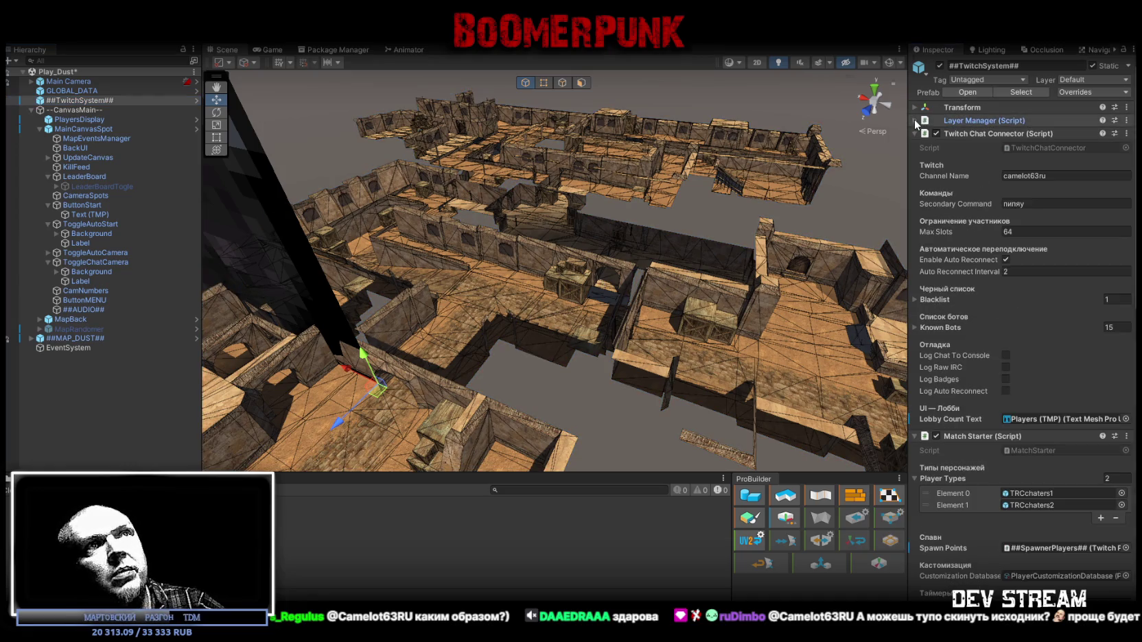
scroll(995, 247, "down", 3)
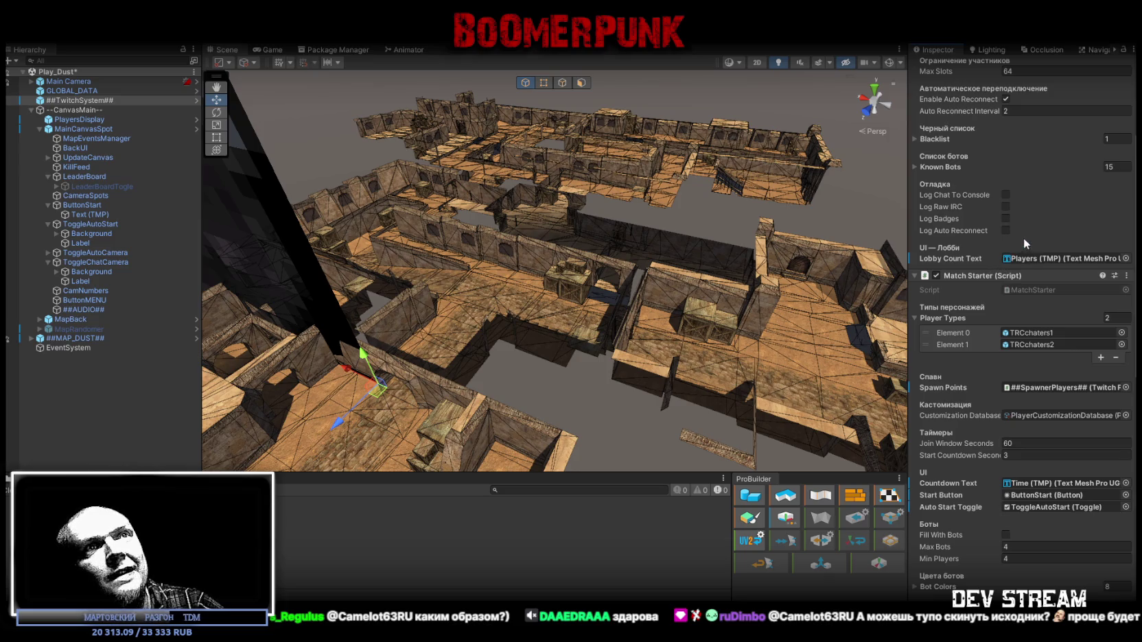
scroll(1028, 234, "down", 2)
scroll(1029, 237, "down", 1)
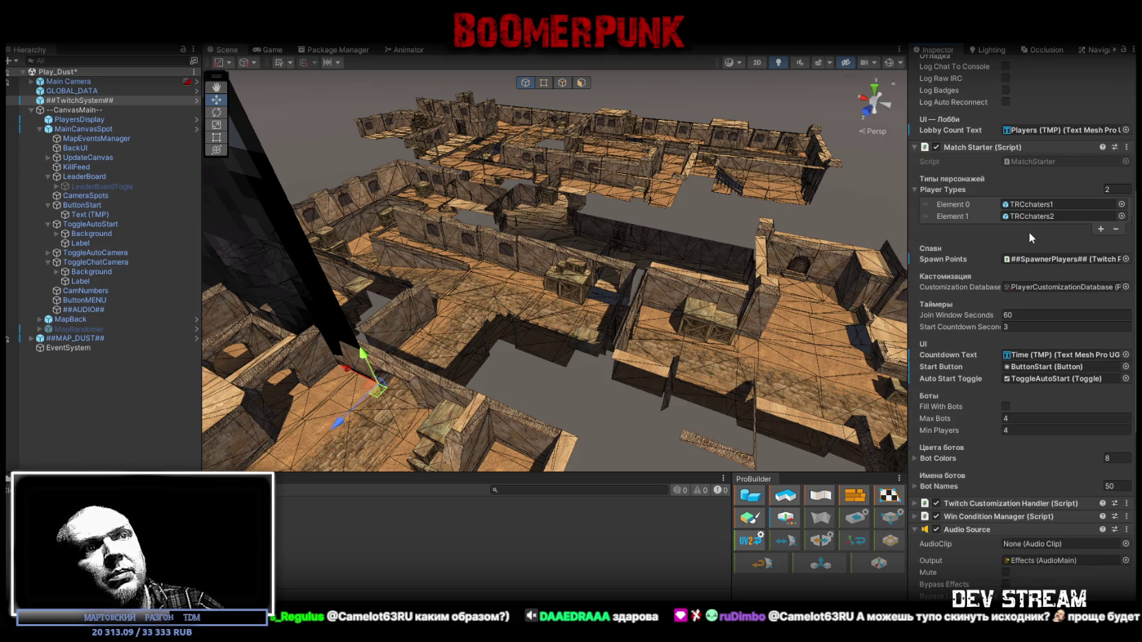
left_click(917, 503)
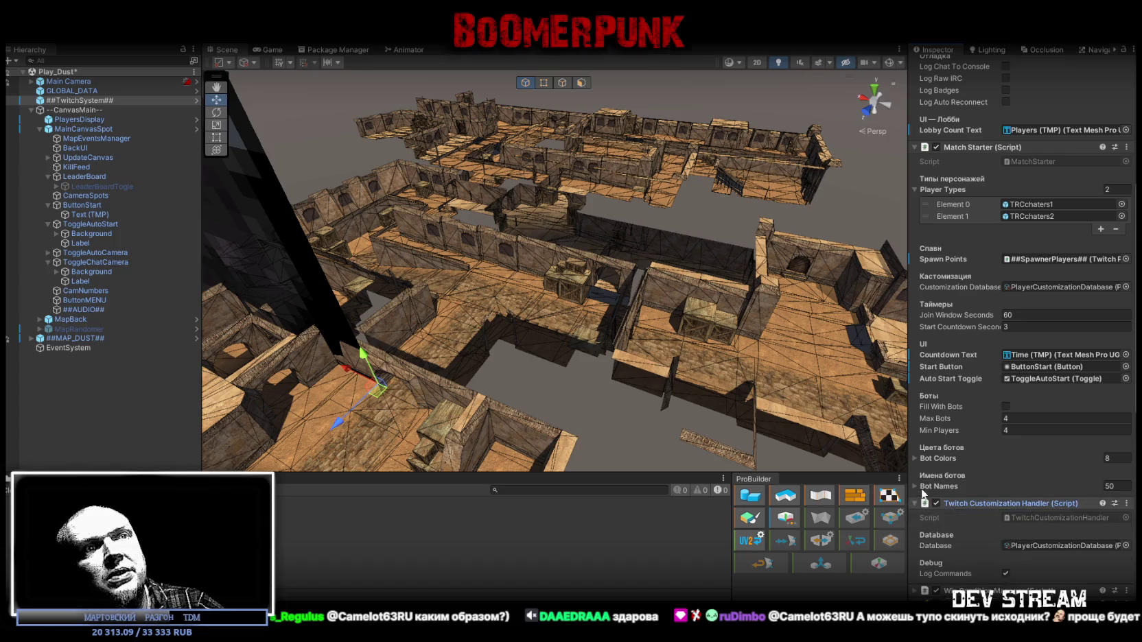
scroll(954, 478, "down", 5)
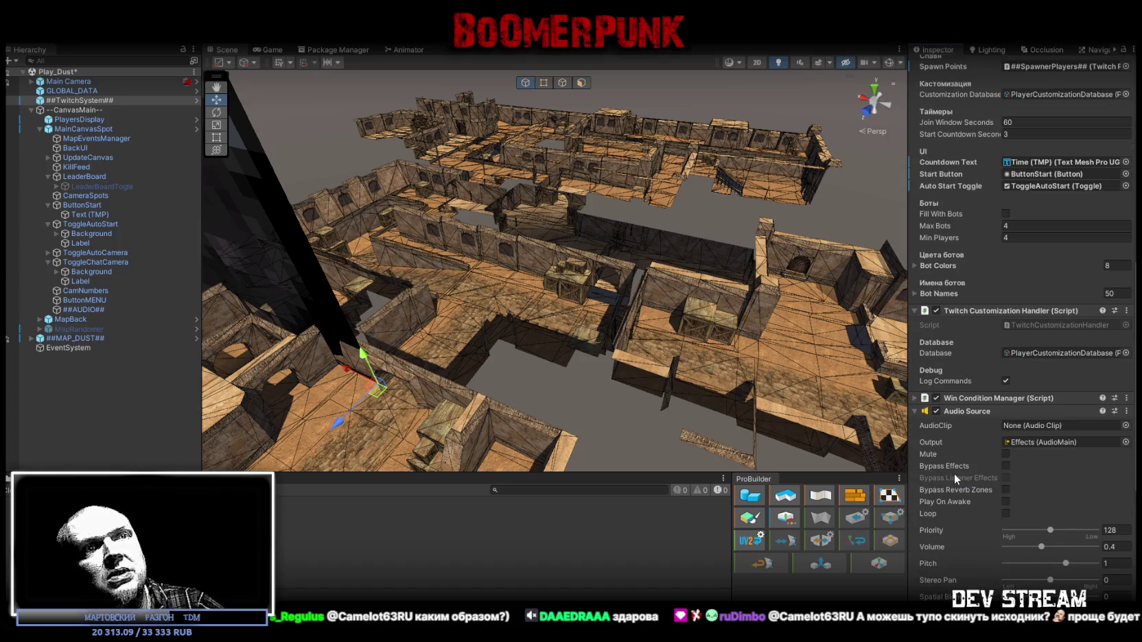
- Expand the Win Condition Manager settings, scroll back up, and select MainCanvasSpot
left_click(916, 399)
scroll(917, 446, "down", 4)
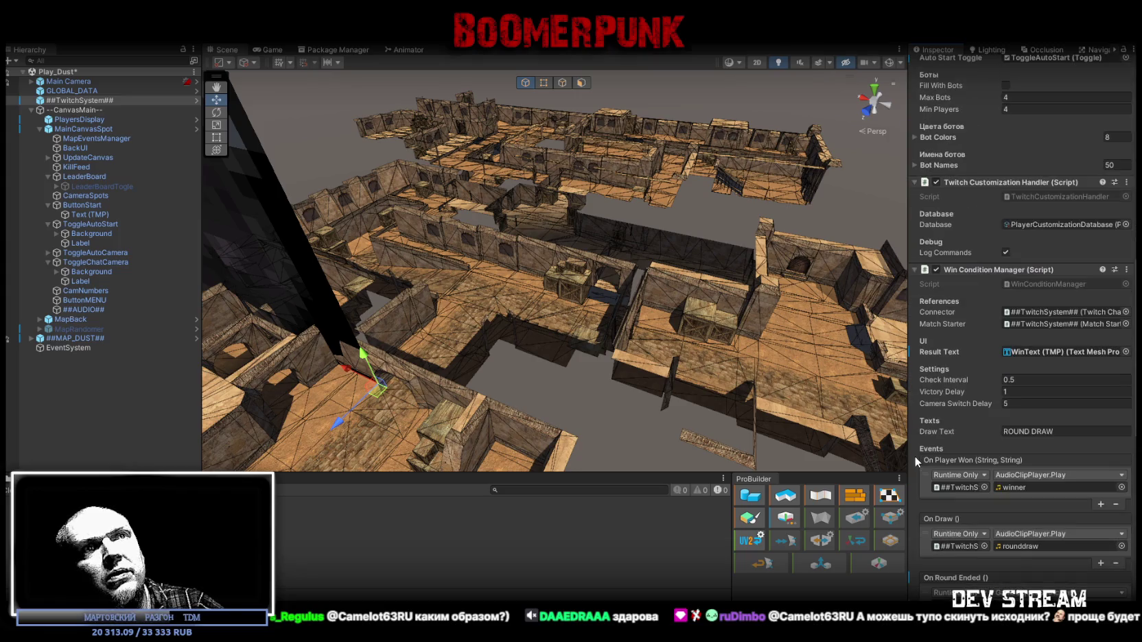
scroll(917, 449, "down", 4)
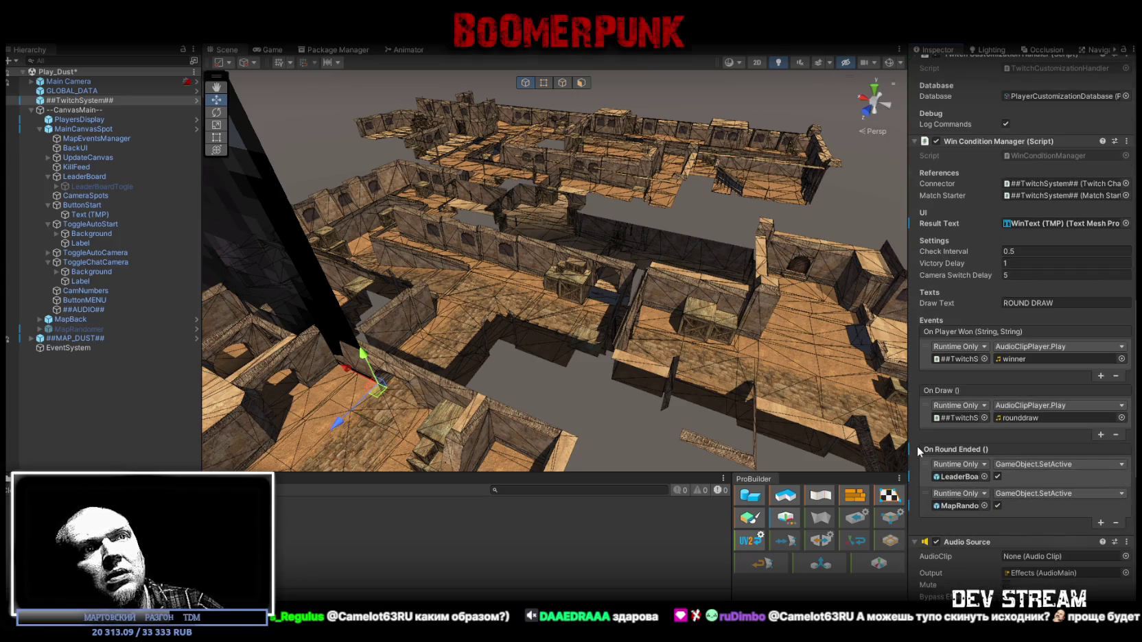
scroll(964, 481, "up", 5)
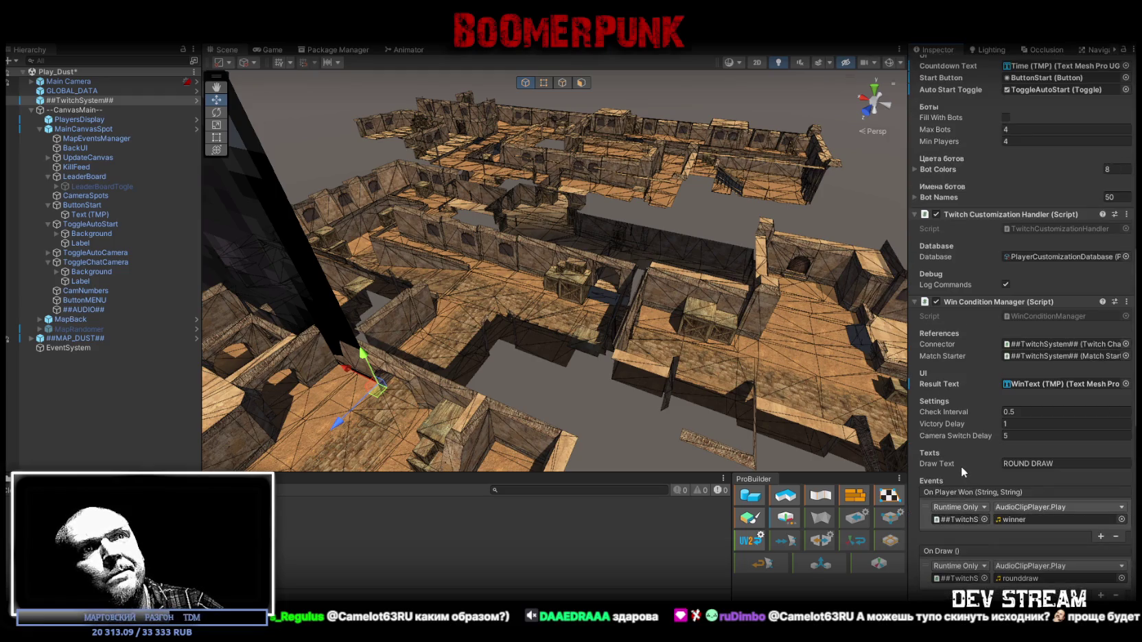
scroll(961, 466, "up", 8)
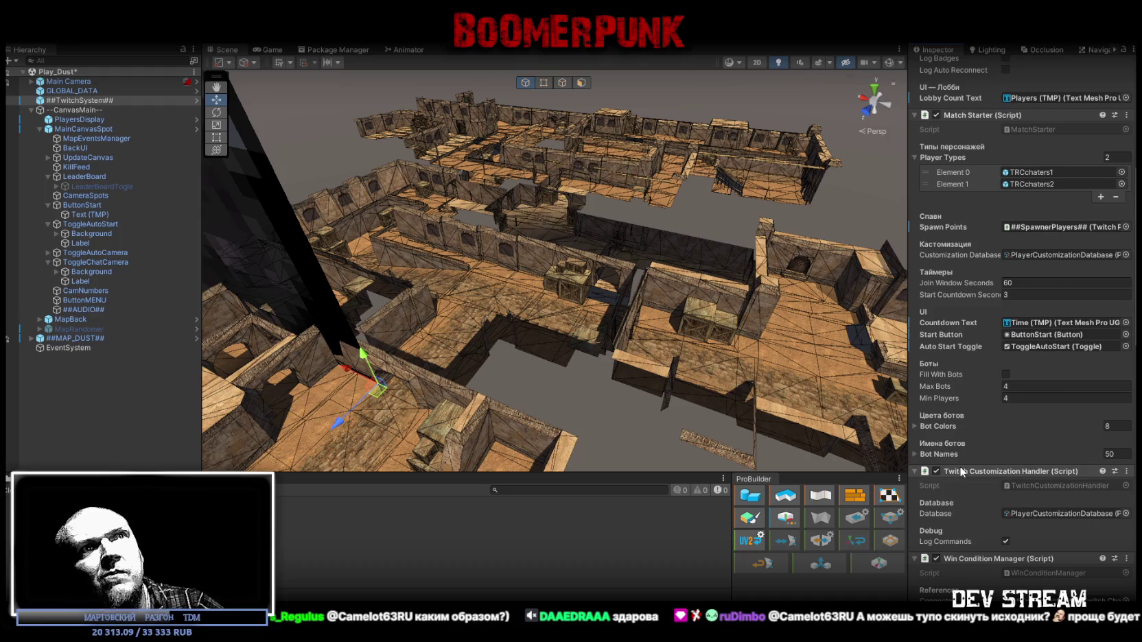
scroll(961, 471, "up", 10)
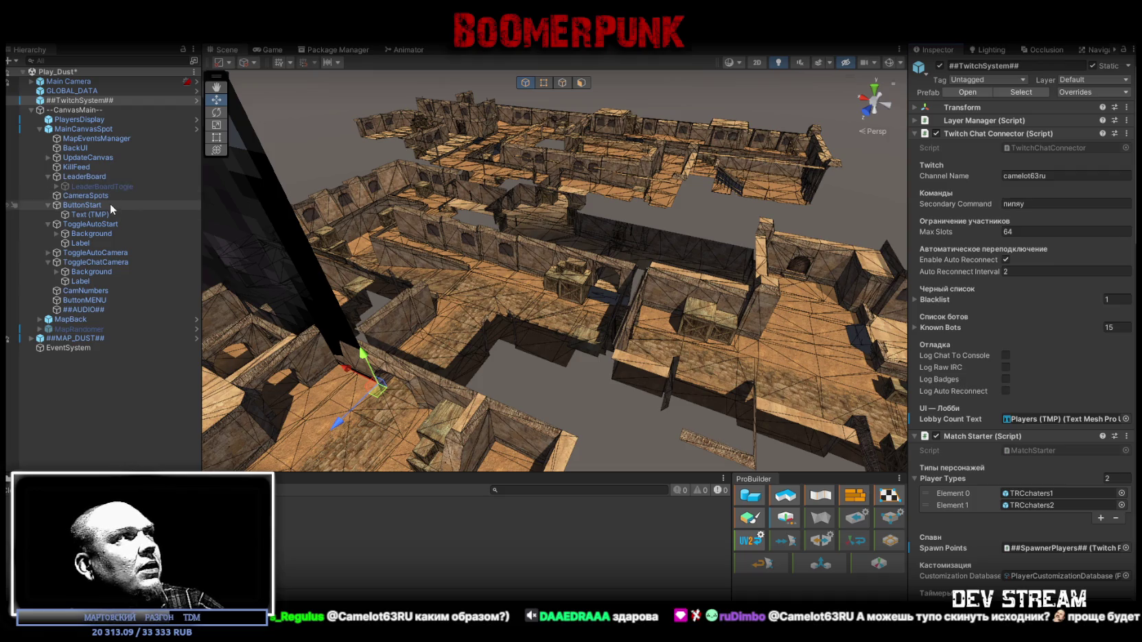
left_click(79, 129)
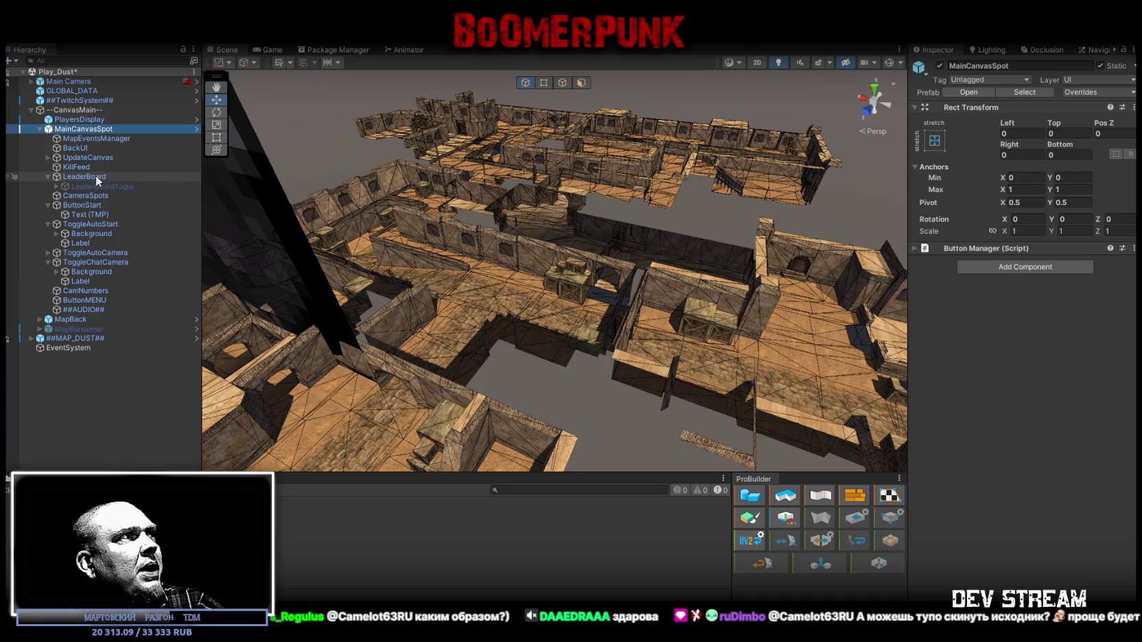
- Look over MapEventsManager, BackUI and UpdateCanvas, expand KillFeed's Killfeed Manager, then select LeaderBoard
left_click(84, 140)
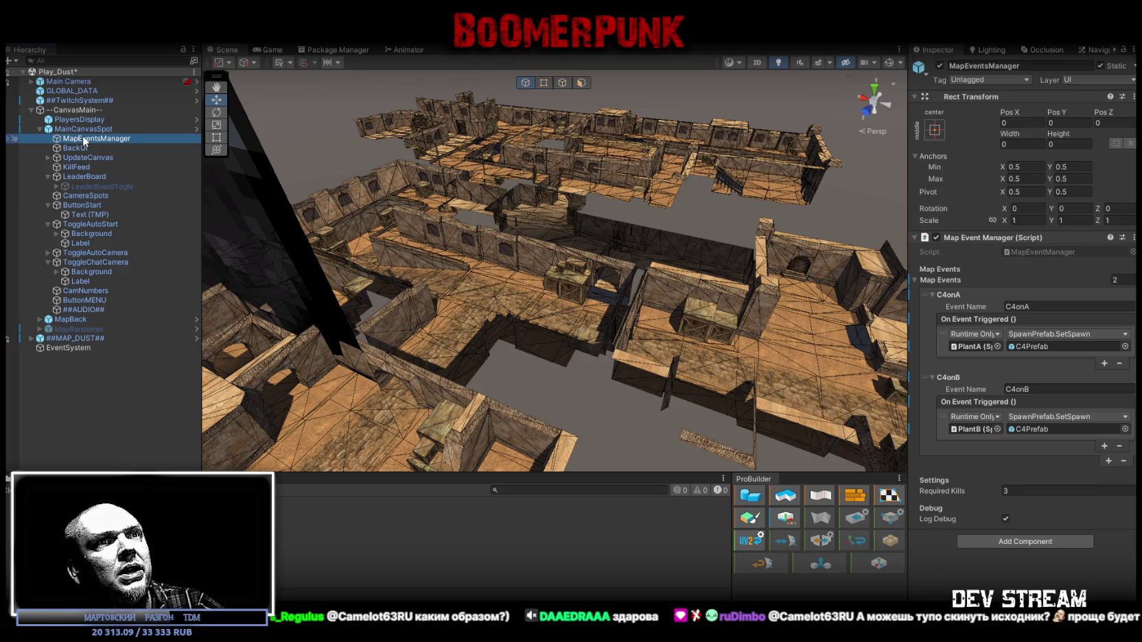
left_click(79, 147)
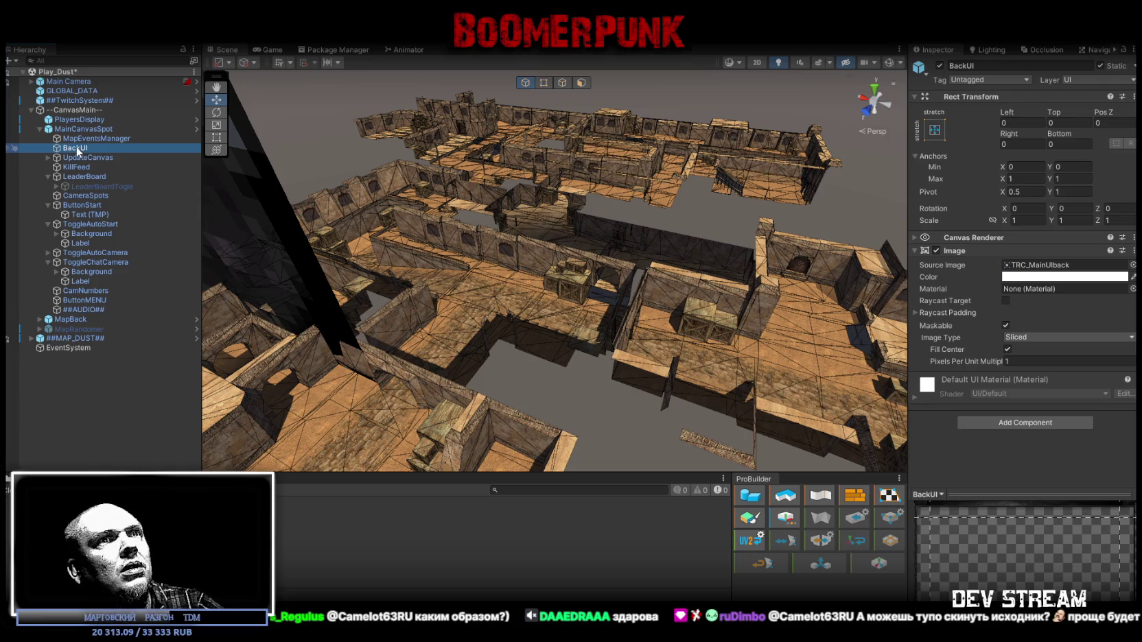
left_click(76, 160)
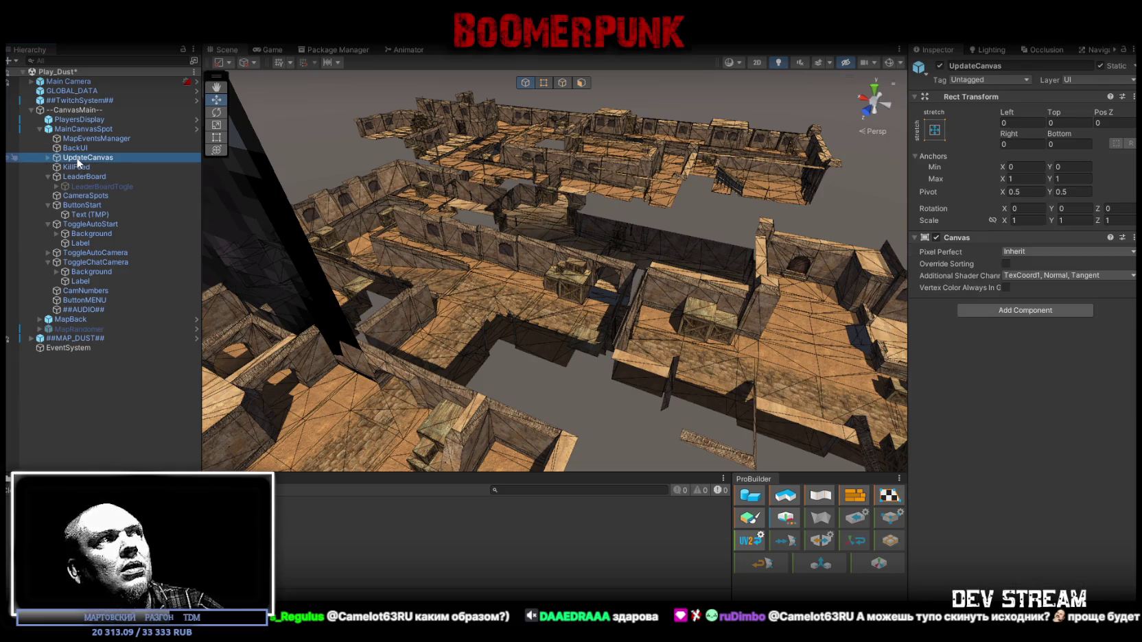
left_click(71, 169)
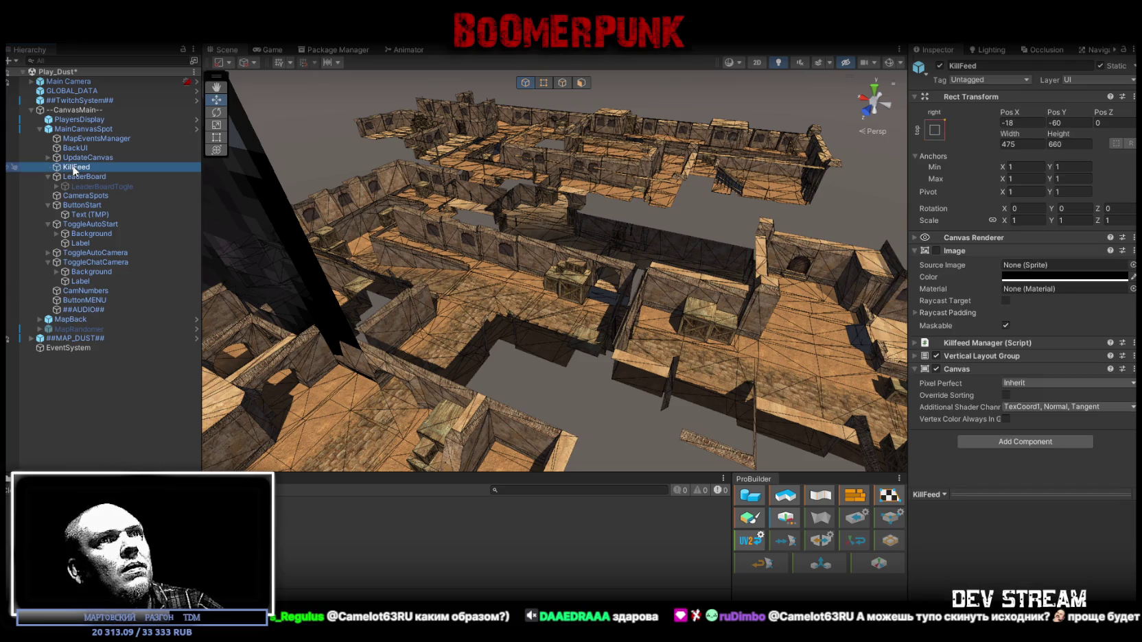
left_click(915, 343)
scroll(946, 337, "down", 2)
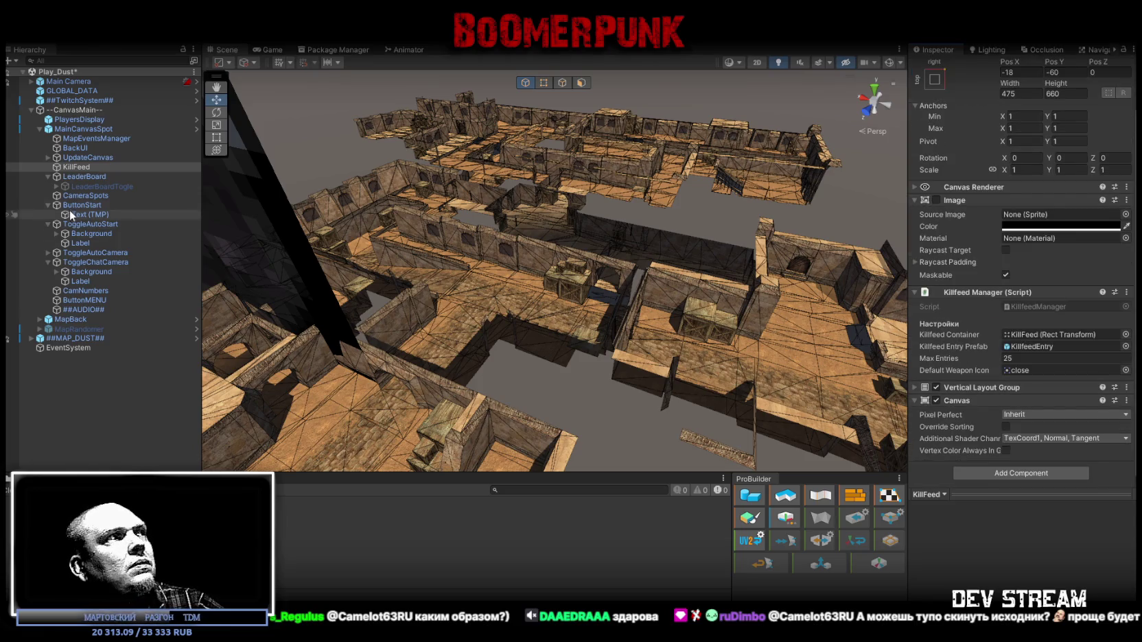
left_click(73, 176)
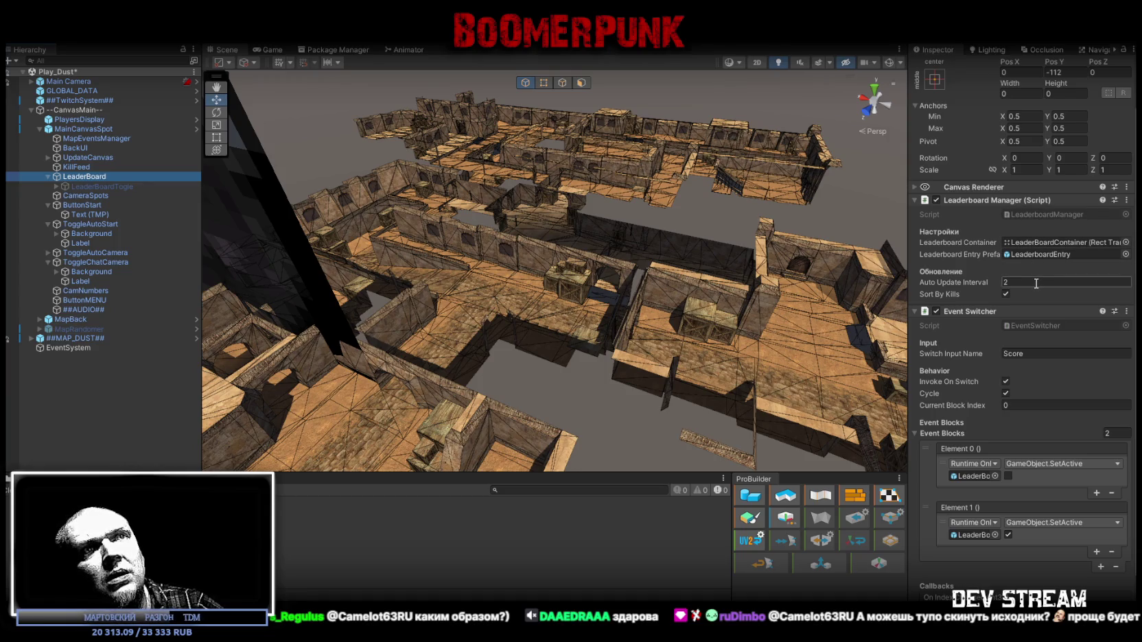
- Review LeaderBoard and its LeaderBoardTogle scroll view, then select CameraSpots
scroll(1040, 289, "down", 2)
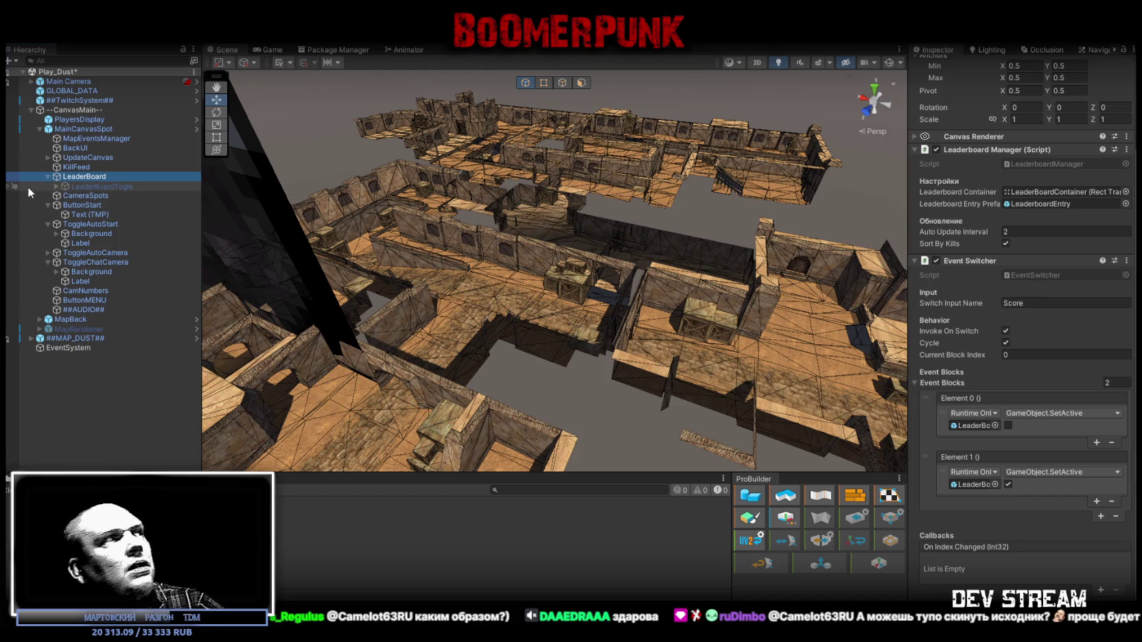
left_click(56, 186)
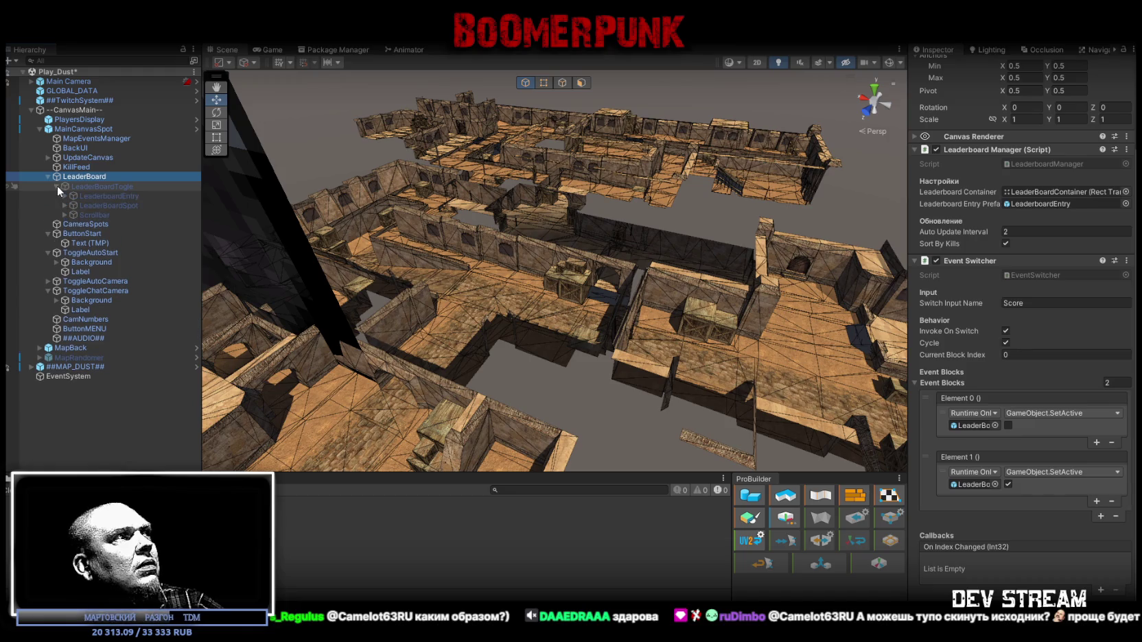
left_click(92, 186)
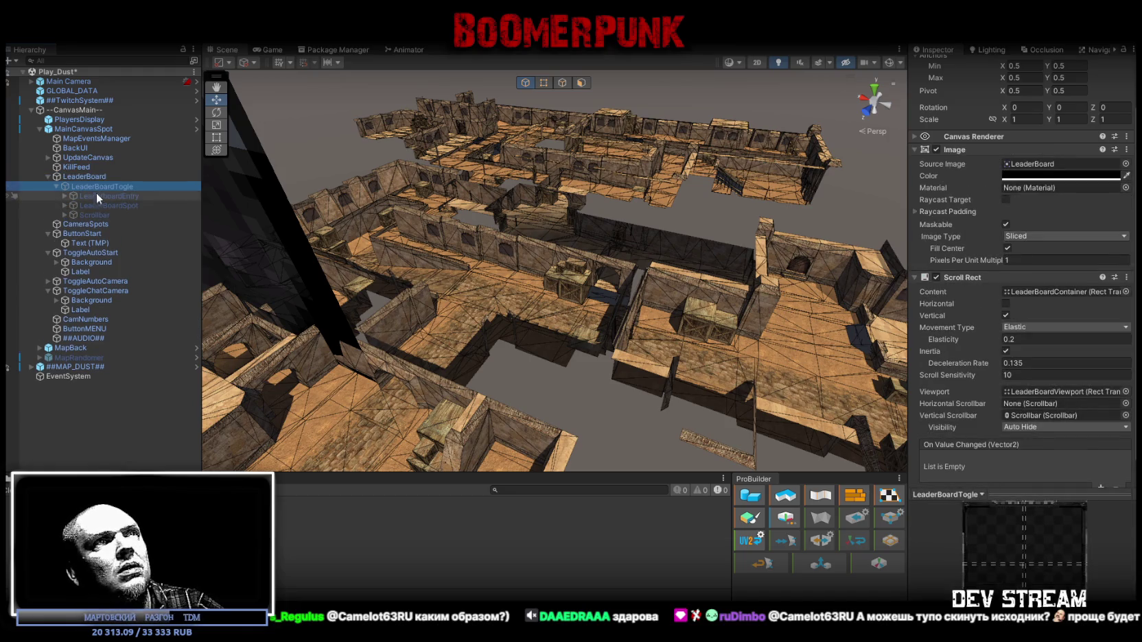
left_click(55, 186)
left_click(66, 196)
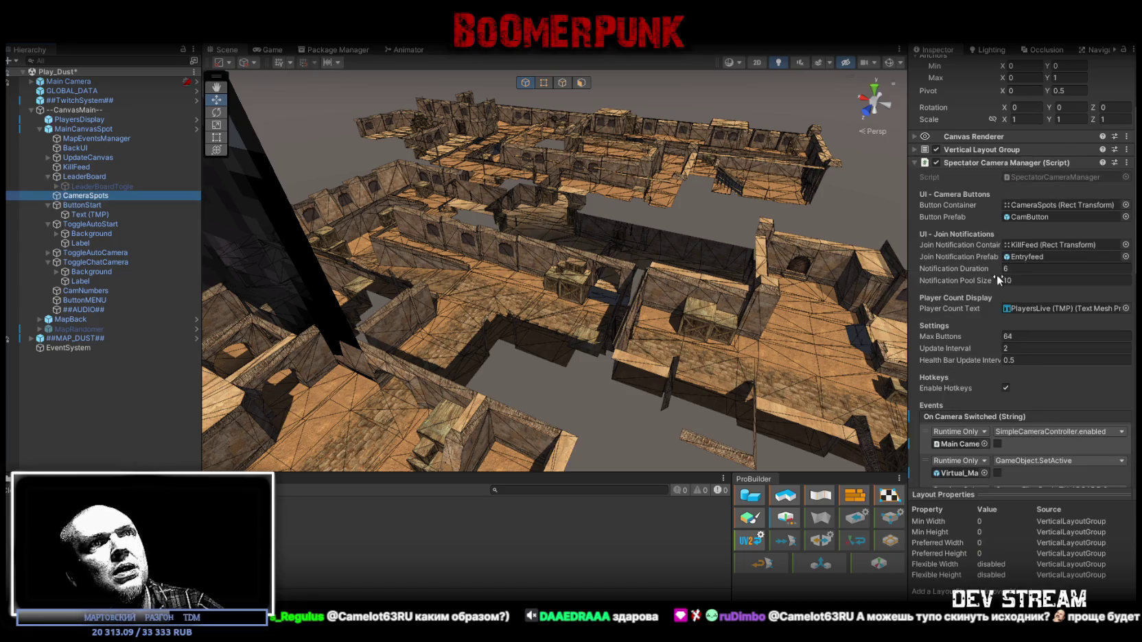
- Scroll through CameraSpots' Spectator Camera Manager and select the Notification Pool Size value 10
scroll(996, 276, "down", 10)
scroll(992, 281, "down", 3)
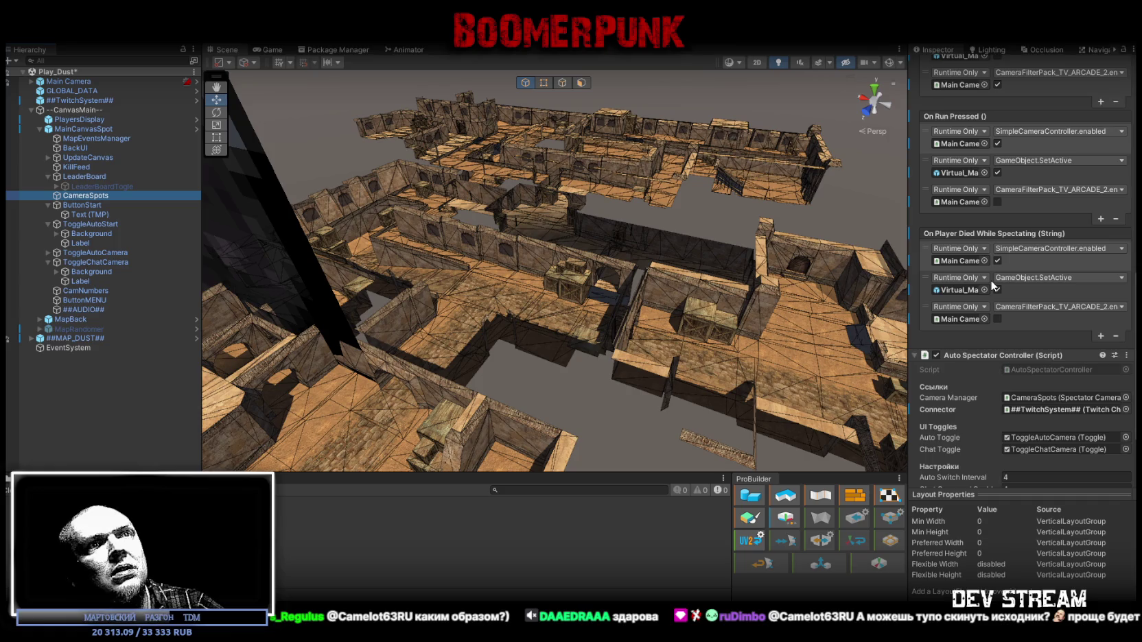
scroll(992, 286, "down", 4)
scroll(991, 280, "up", 20)
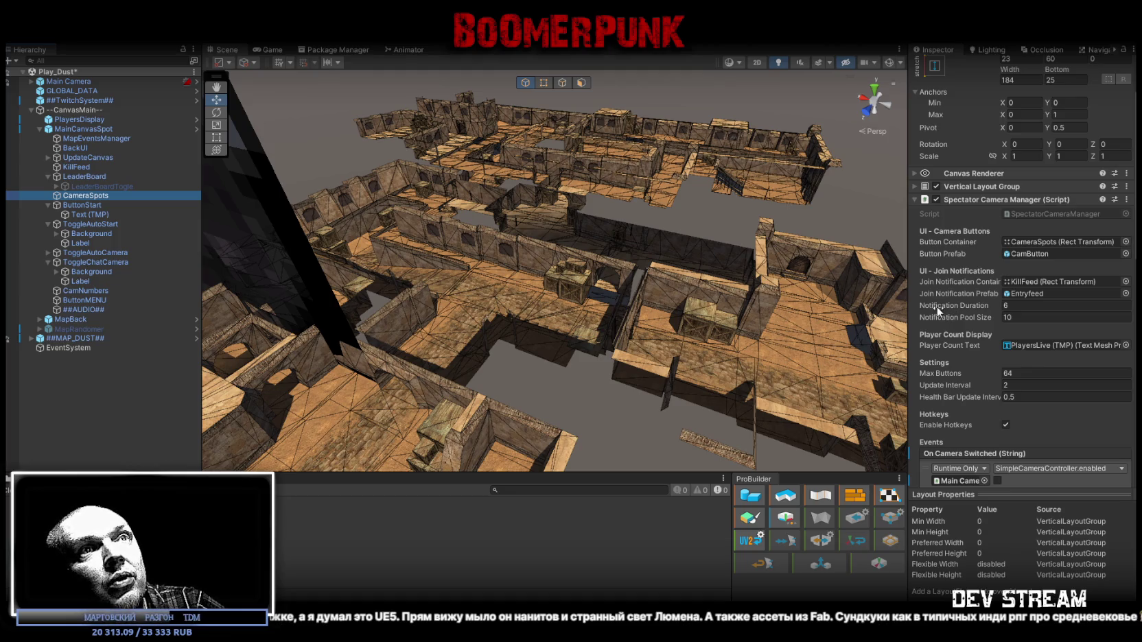
left_click(1015, 318)
left_click(1006, 317)
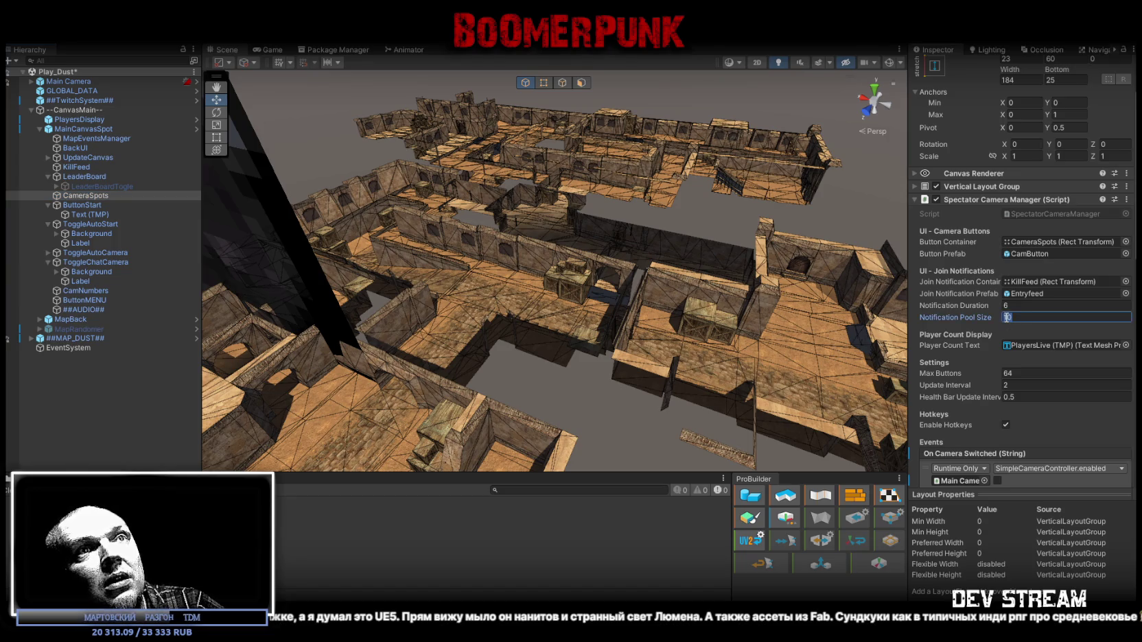